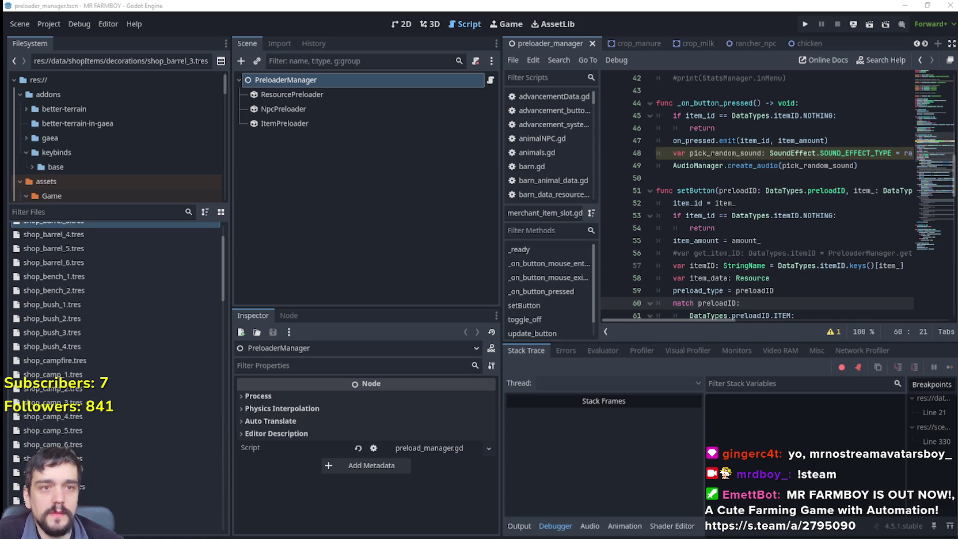
Raise the VLC music playlist, reposition it over the editor, then put it away
{"action": "key", "text": "alt+Tab"}
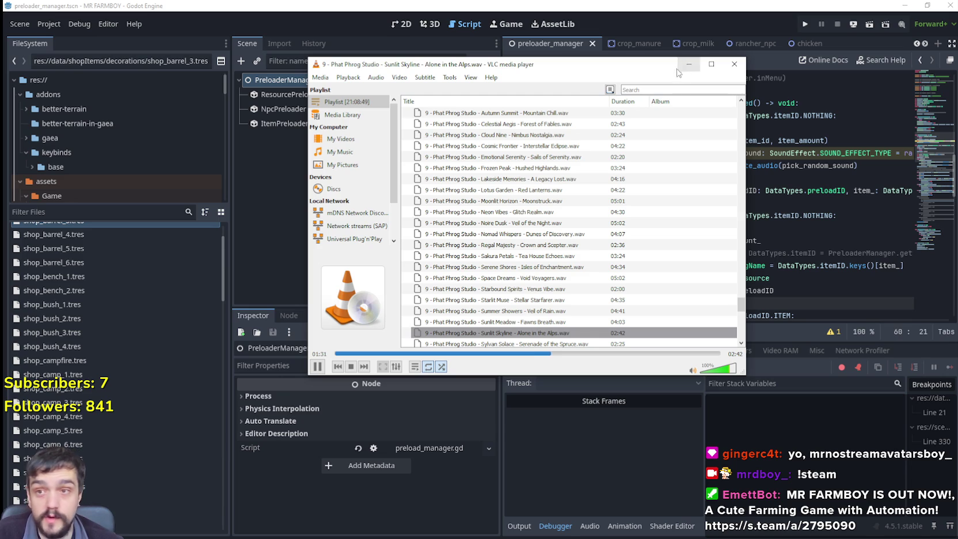
{"action": "mouse_move", "coordinate": [661, 71]}
{"action": "left_mouse_down"}
{"action": "mouse_move", "coordinate": [603, 63]}
{"action": "mouse_move", "coordinate": [706, 81]}
{"action": "mouse_move", "coordinate": [733, 136]}
{"action": "mouse_move", "coordinate": [735, 121]}
{"action": "left_mouse_up"}
{"action": "left_click", "coordinate": [749, 125]}
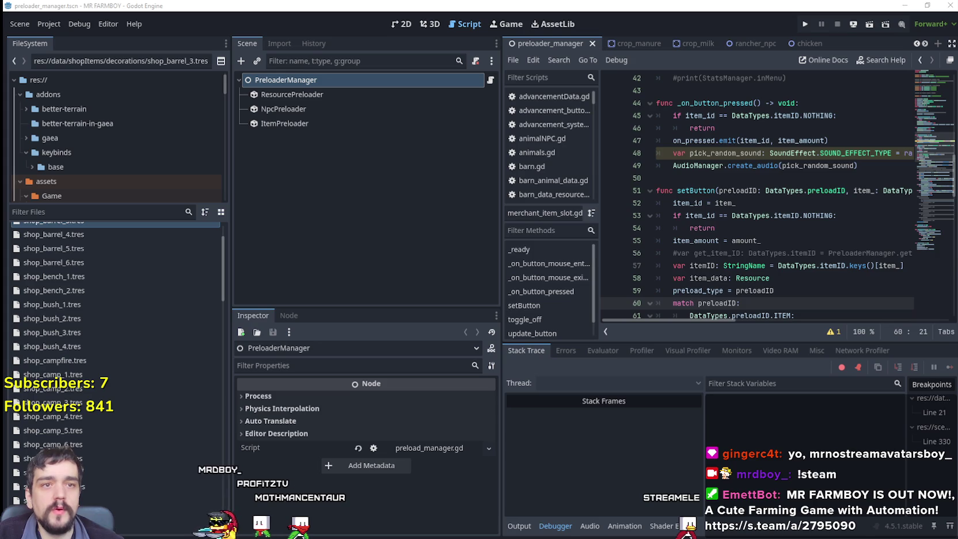
Place the Streamer.bot Chat window over the script editor, nudged slightly right
{"action": "left_click_drag", "start_coordinate": [702, 107], "coordinate": [576, 70]}
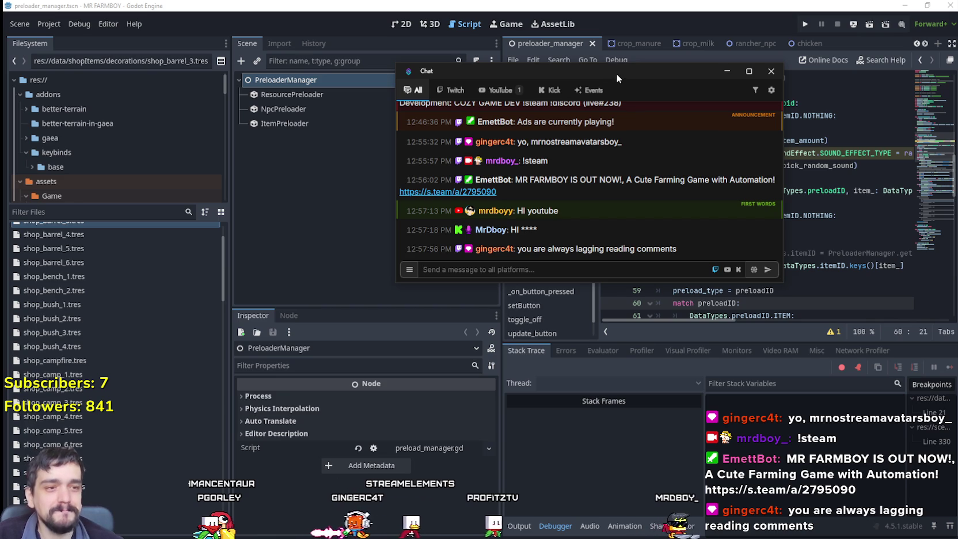
{"action": "left_click_drag", "start_coordinate": [616, 76], "coordinate": [645, 82]}
Focus the chat message box, then bring up the chat's General settings page
{"action": "left_click", "coordinate": [659, 276]}
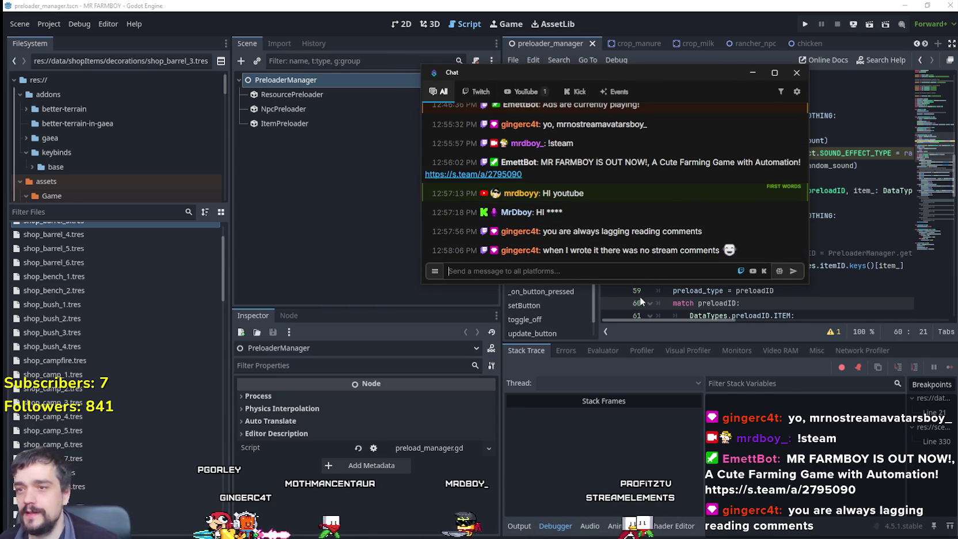
{"action": "left_click", "coordinate": [796, 93]}
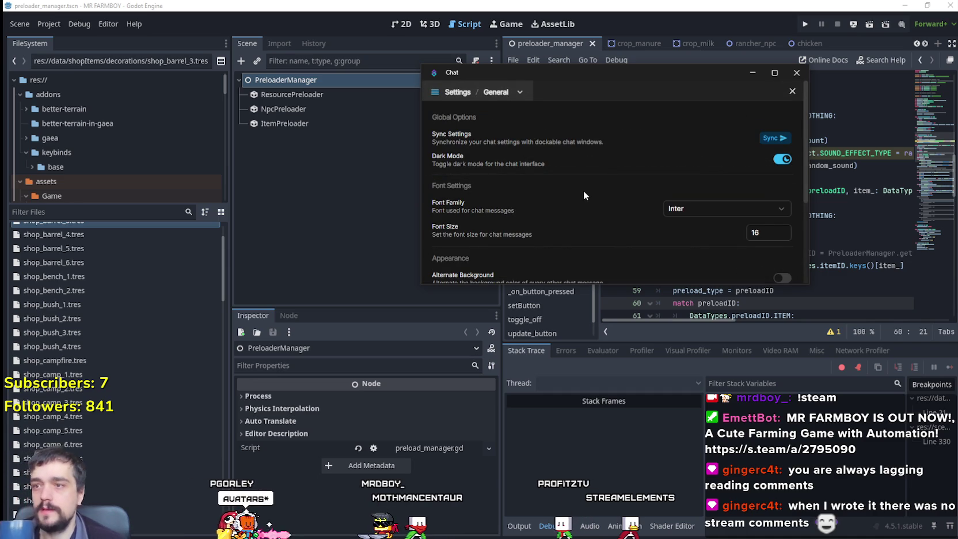
Switch to Overlay settings, enlarge the chat window to reveal the WebSocket fields, and copy an overlay URL
{"action": "scroll", "coordinate": [639, 237], "scroll_direction": "down", "scroll_amount": 3}
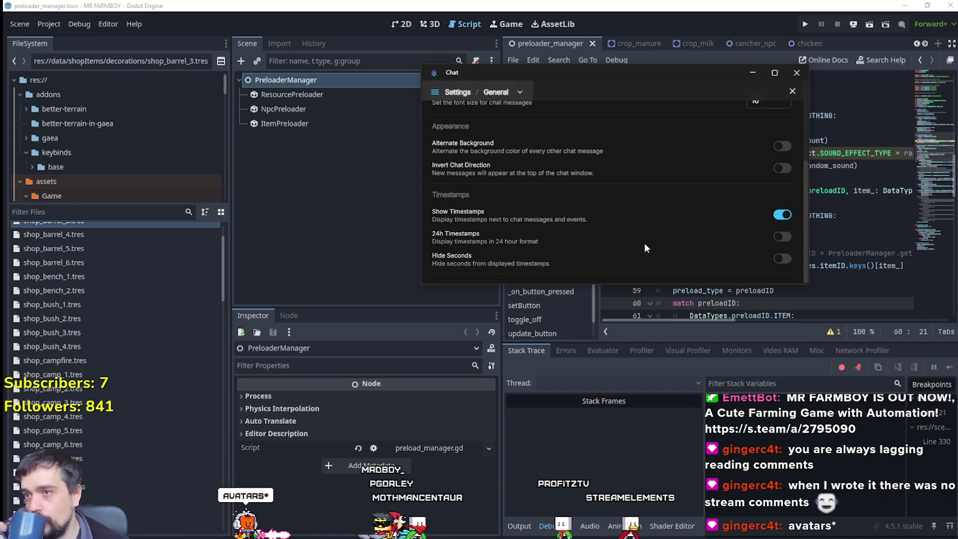
{"action": "left_click", "coordinate": [513, 92]}
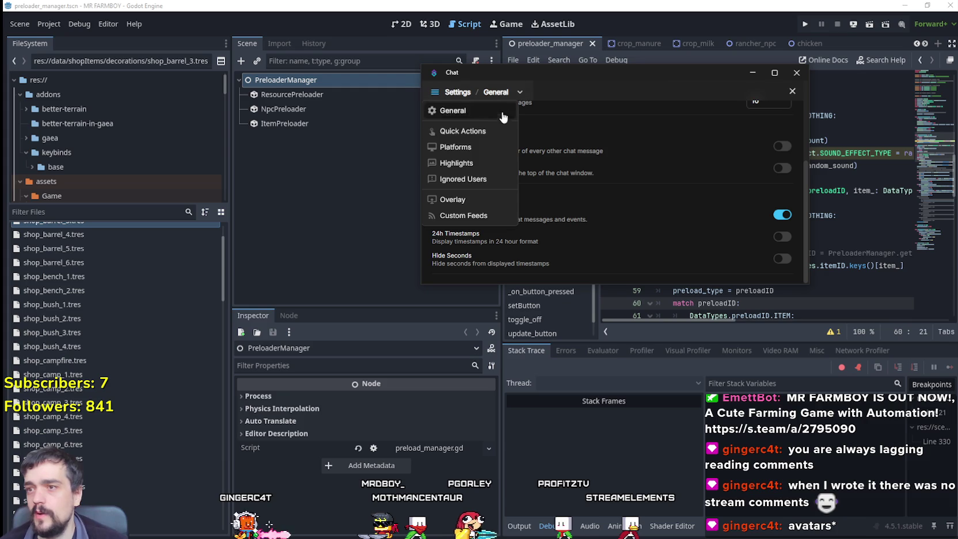
{"action": "left_click", "coordinate": [479, 202]}
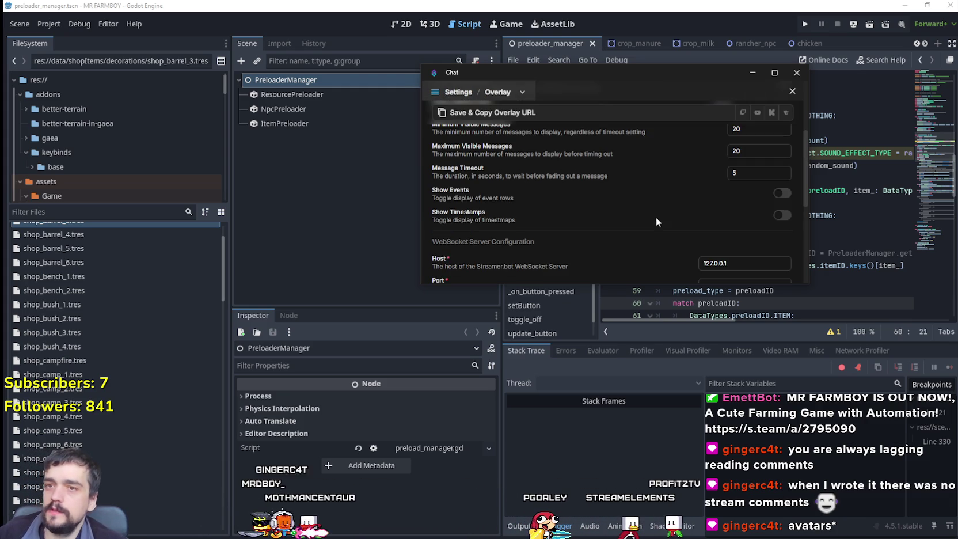
{"action": "scroll", "coordinate": [623, 207], "scroll_direction": "down", "scroll_amount": 10}
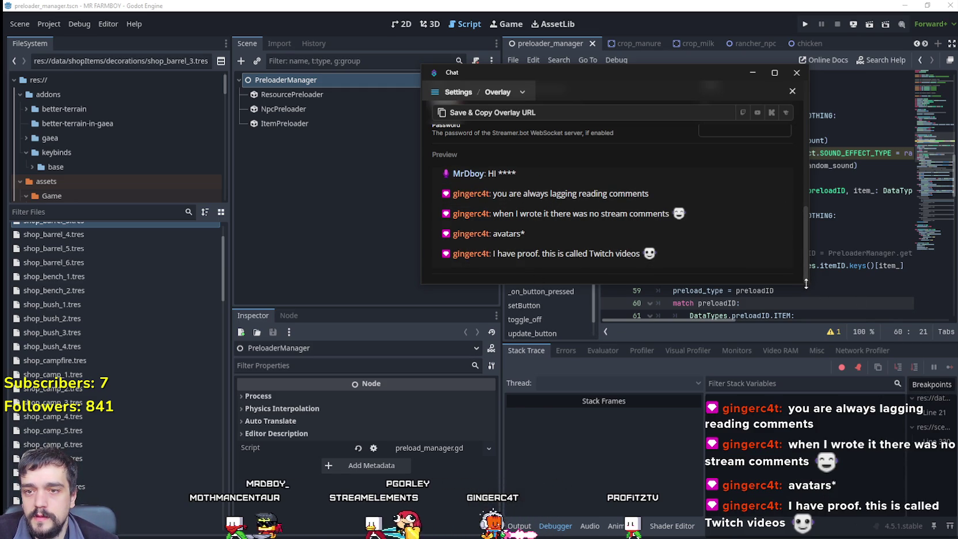
{"action": "left_click_drag", "start_coordinate": [808, 284], "coordinate": [873, 395]}
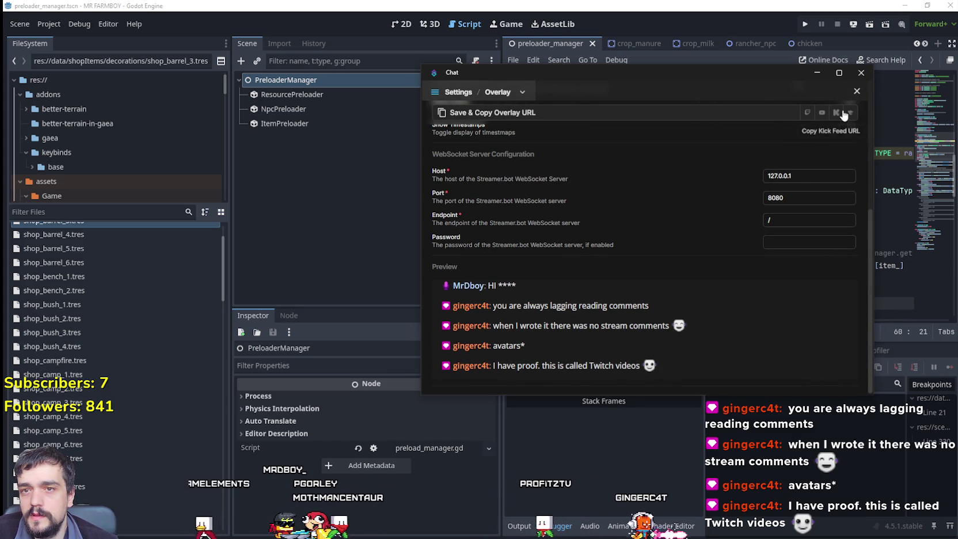
{"action": "left_click", "coordinate": [806, 115]}
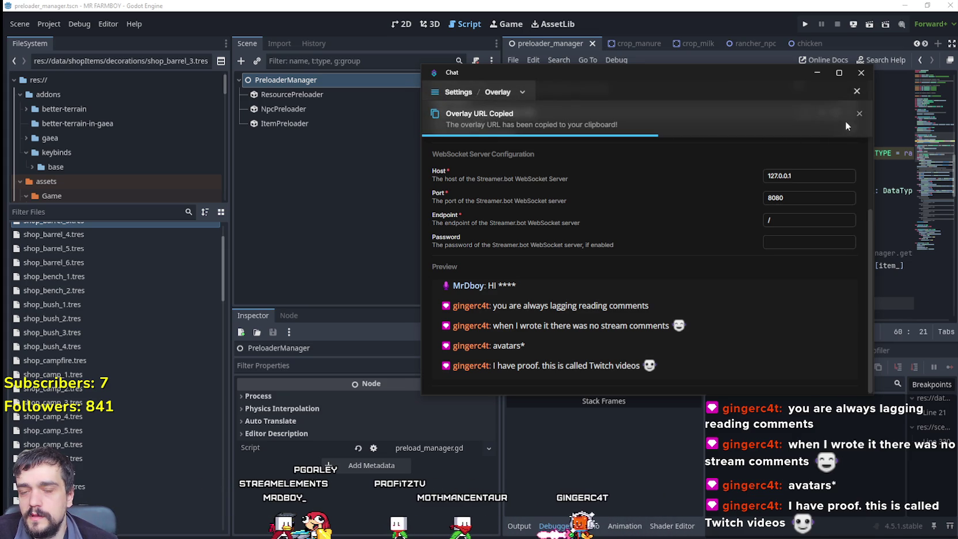
Copy the other platforms' overlay feed URLs, dismissing the copied notification
{"action": "left_click", "coordinate": [860, 114]}
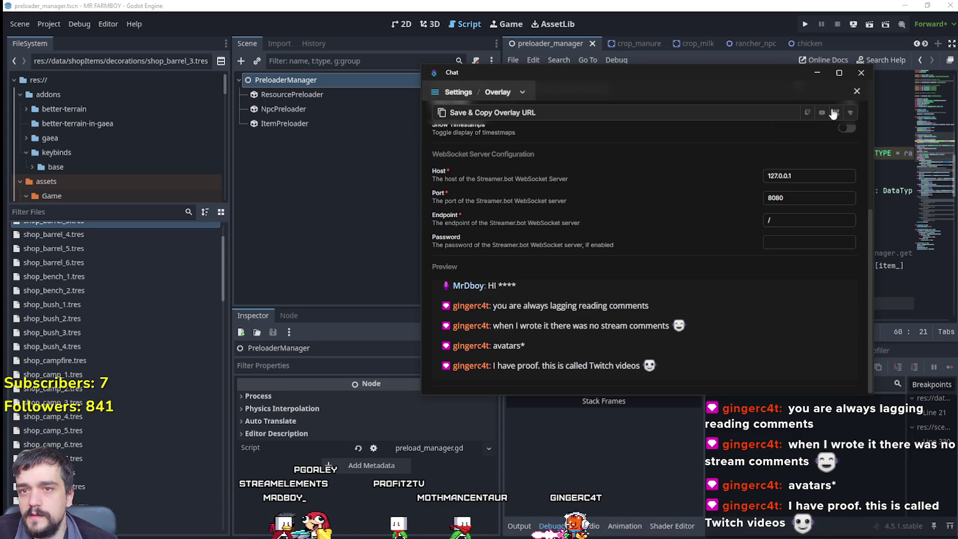
{"action": "left_click", "coordinate": [834, 113]}
{"action": "left_click", "coordinate": [860, 115]}
{"action": "scroll", "coordinate": [724, 183], "scroll_direction": "up", "scroll_amount": 5}
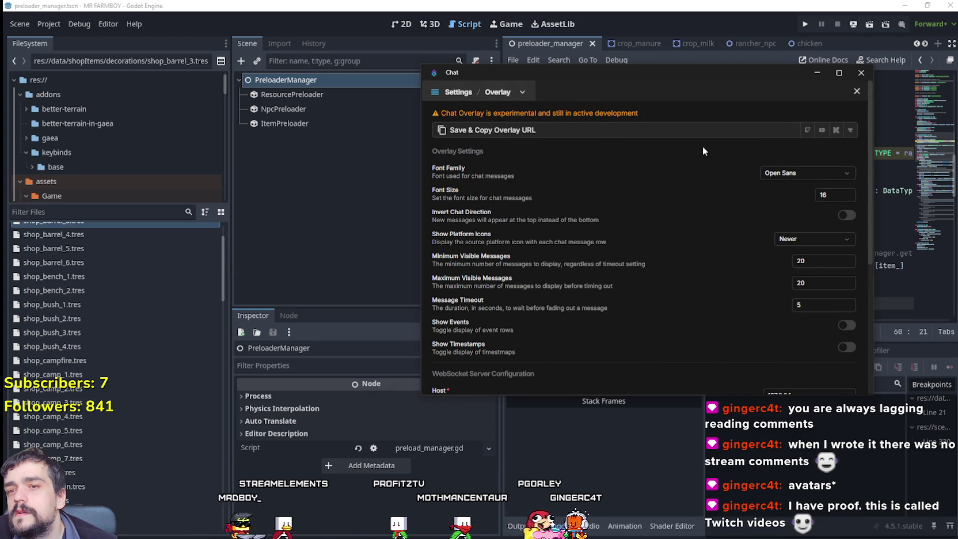
{"action": "scroll", "coordinate": [694, 310], "scroll_direction": "down", "scroll_amount": 5}
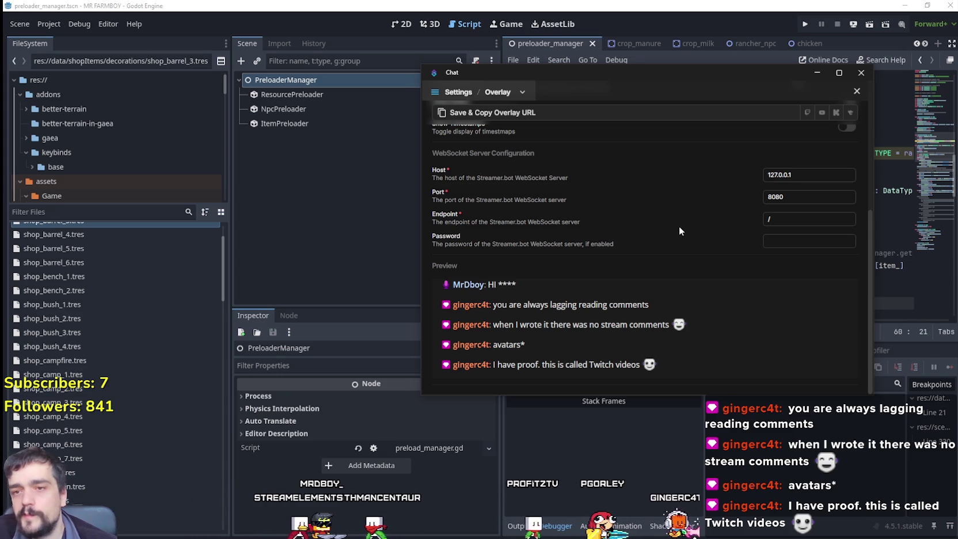
Browse the settings sections via Custom Feeds to the Platforms settings
{"action": "left_click", "coordinate": [522, 92]}
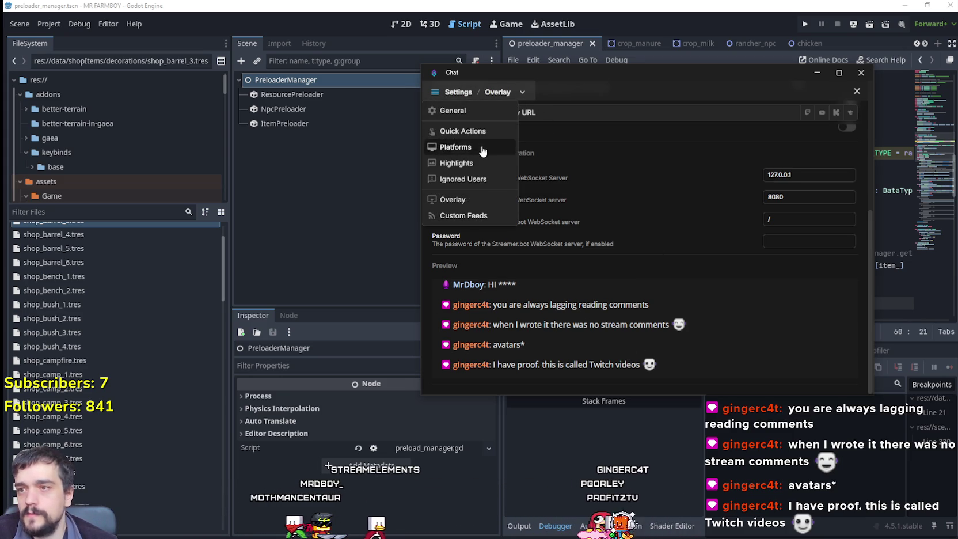
{"action": "left_click", "coordinate": [476, 214]}
{"action": "left_click", "coordinate": [541, 92]}
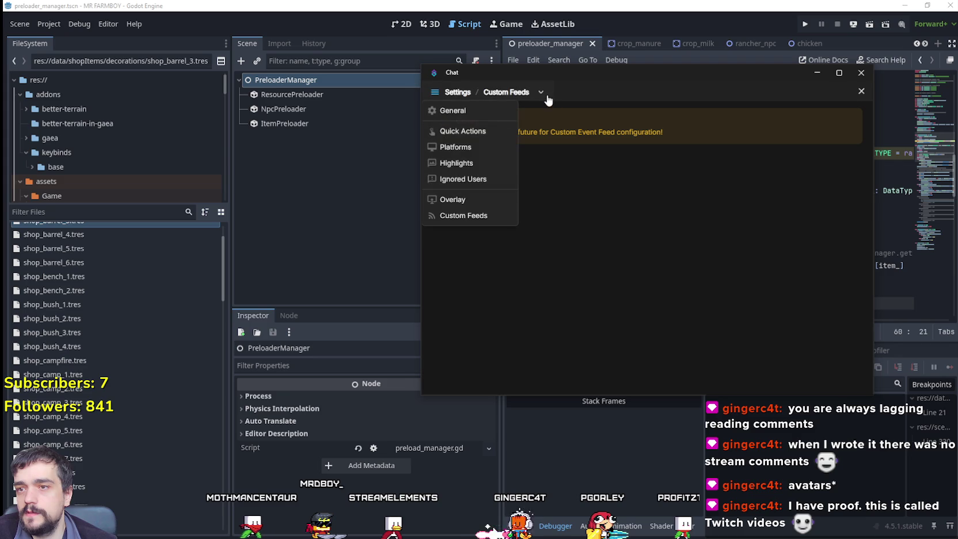
{"action": "left_click", "coordinate": [461, 146]}
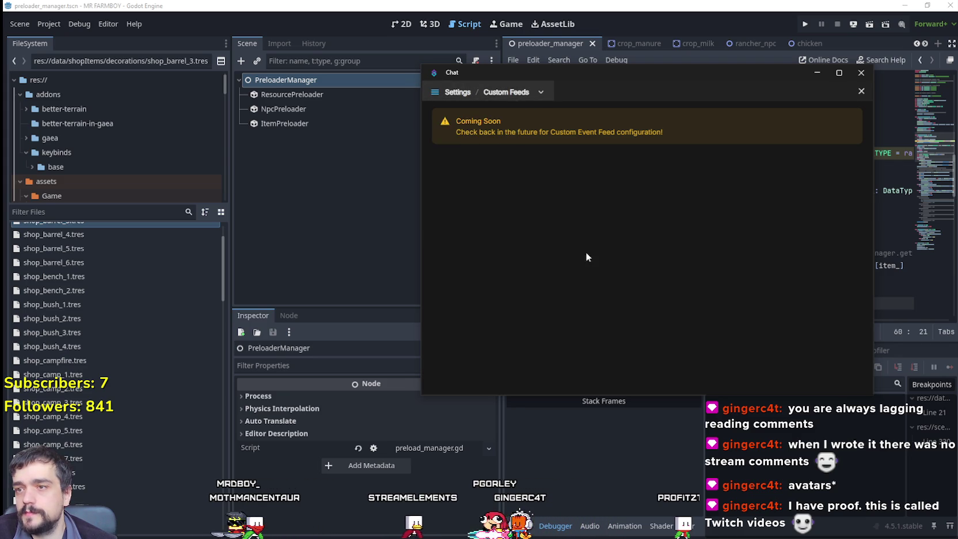
{"action": "left_click", "coordinate": [480, 88]}
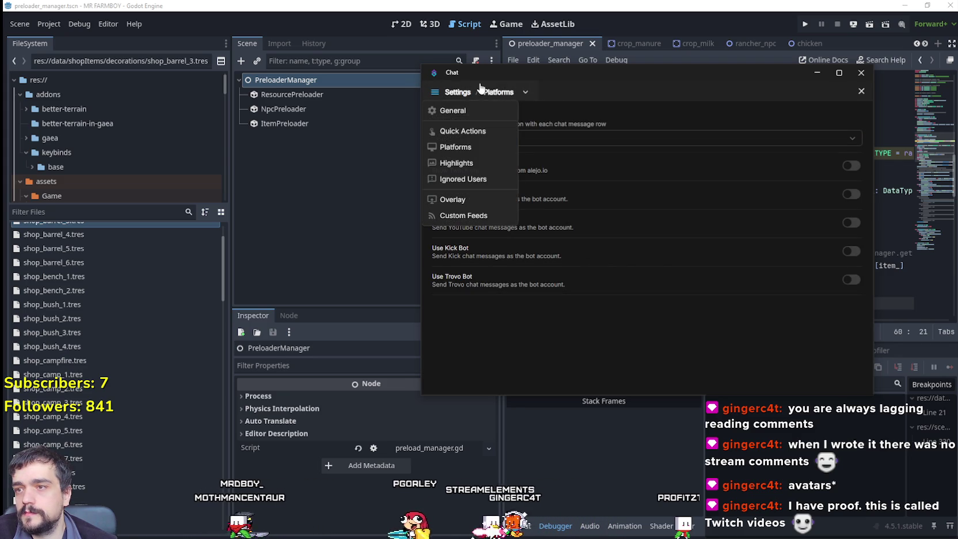
{"action": "left_click", "coordinate": [575, 241]}
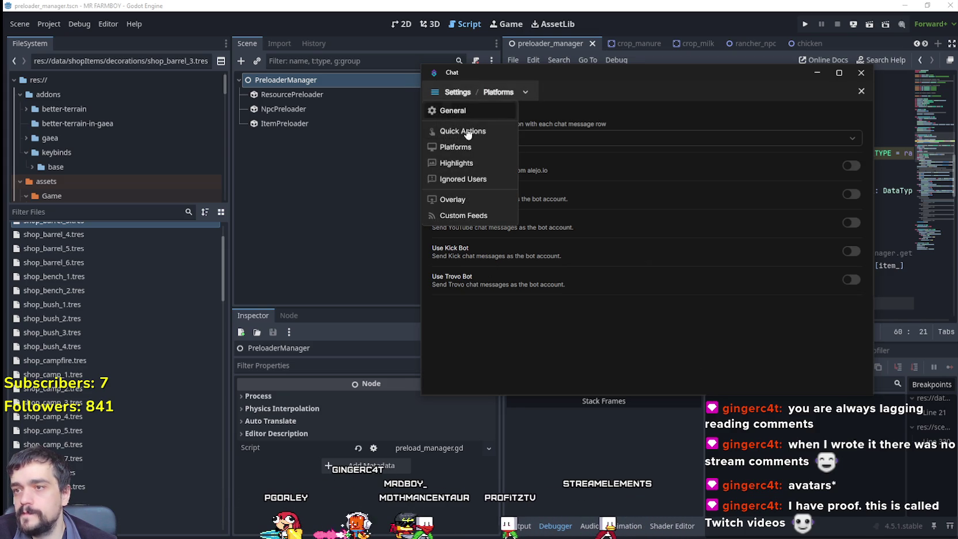
Set Show Platform Icons to Never, then leave Settings for the chat feed
{"action": "left_click", "coordinate": [659, 142]}
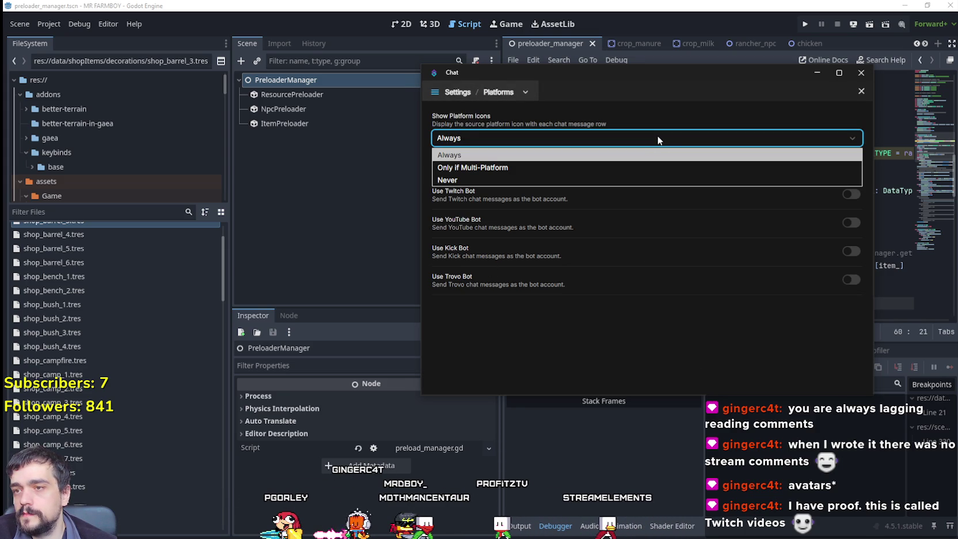
{"action": "left_click", "coordinate": [511, 180]}
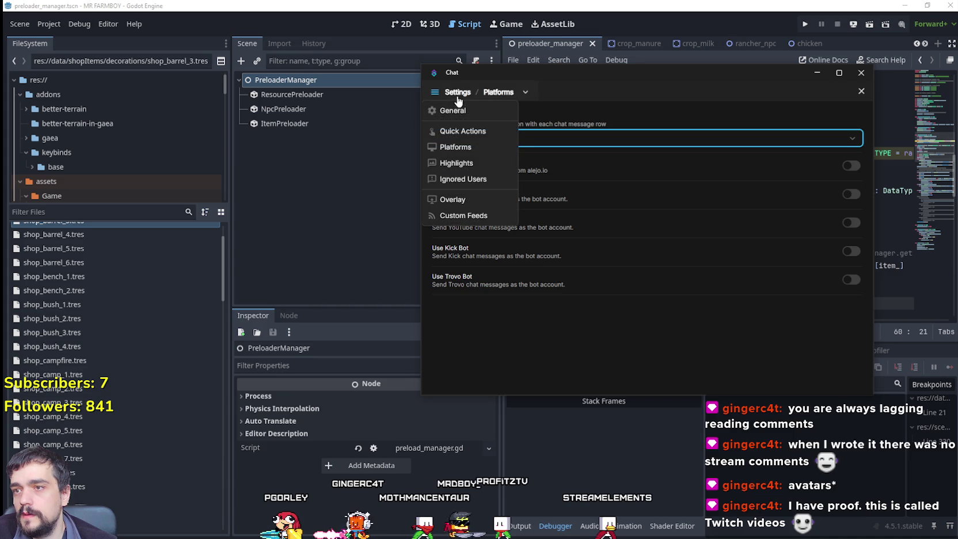
{"action": "left_click", "coordinate": [459, 112]}
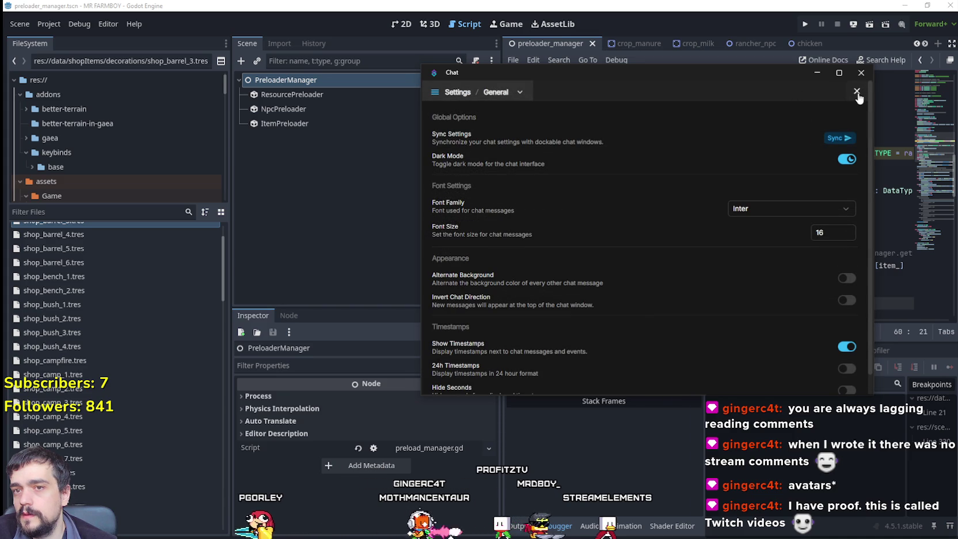
{"action": "scroll", "coordinate": [687, 317], "scroll_direction": "down", "scroll_amount": 1}
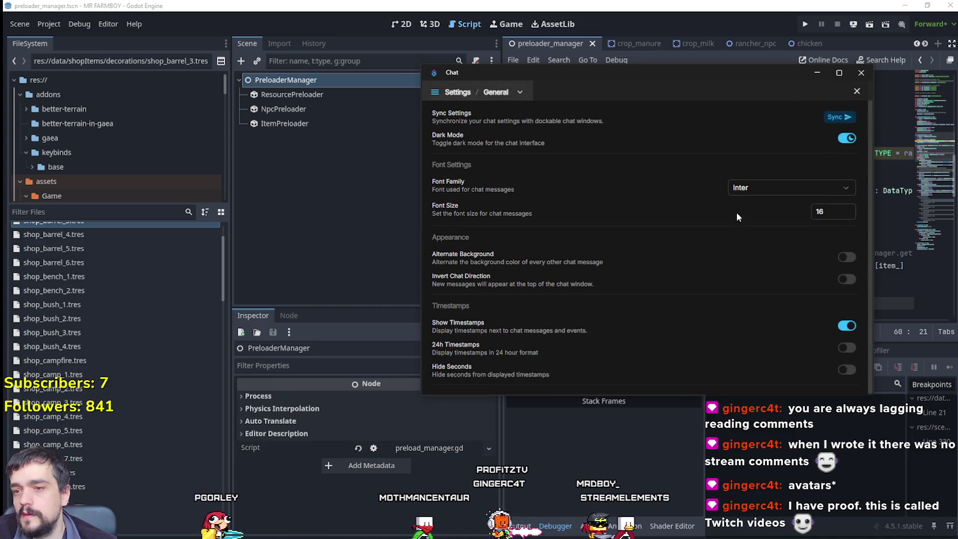
{"action": "left_click", "coordinate": [856, 91]}
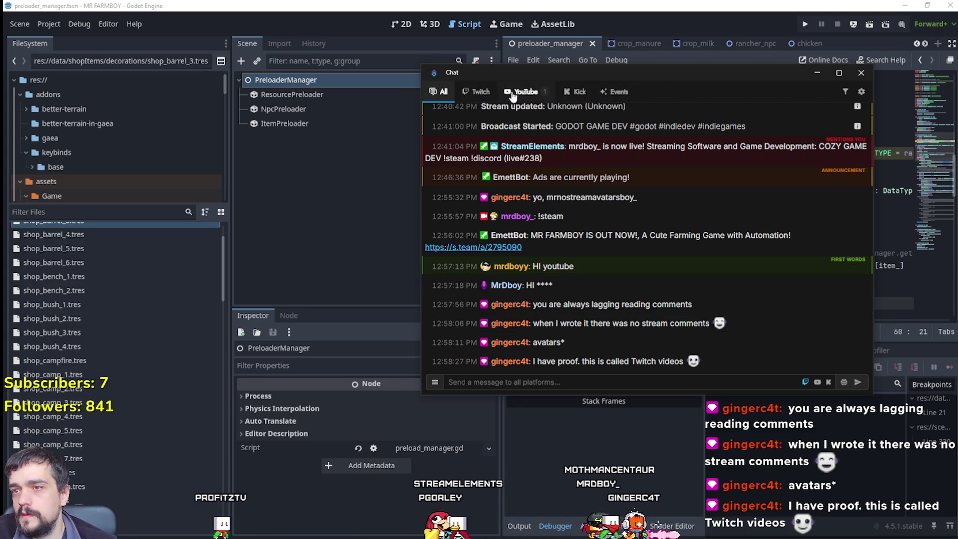
Reopen the chat settings on the Overlay section and scroll through its options
{"action": "left_click", "coordinate": [861, 94]}
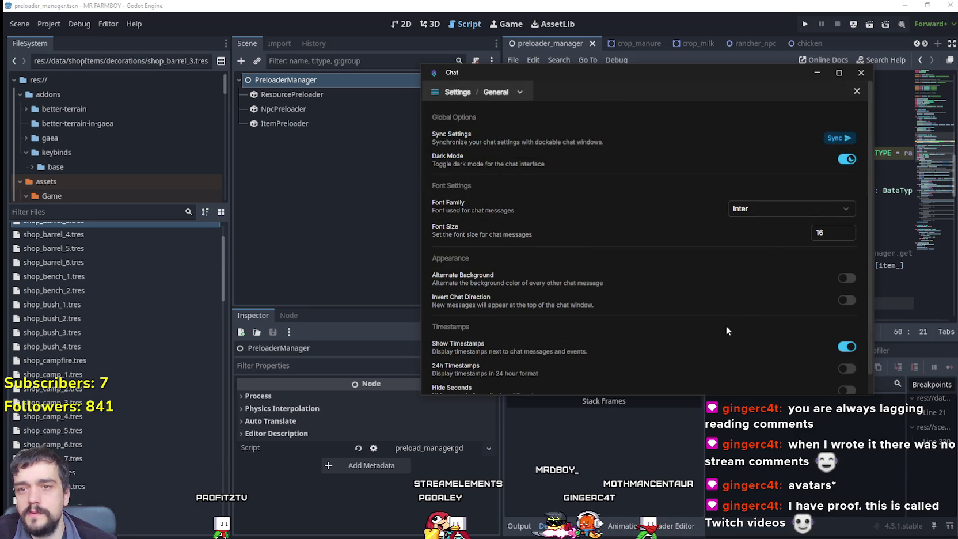
{"action": "left_click", "coordinate": [511, 94]}
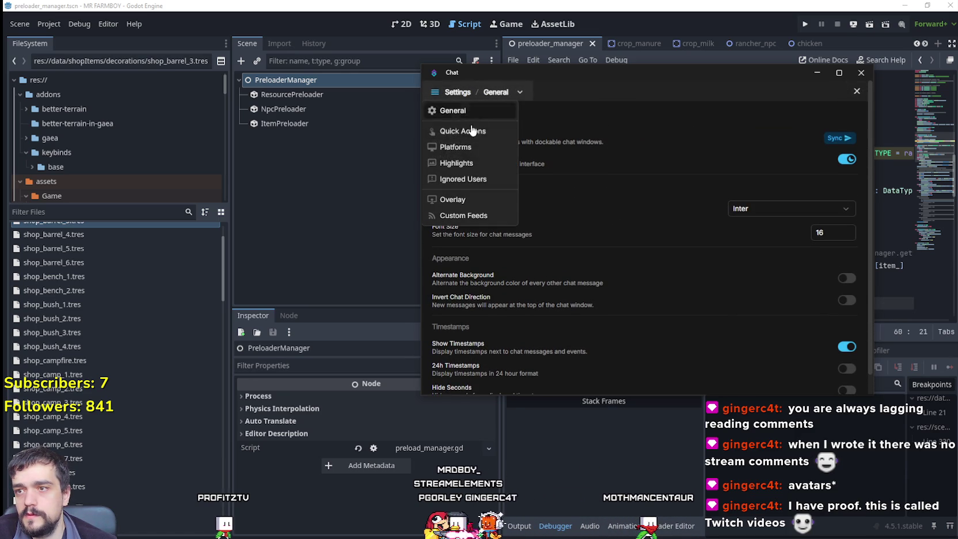
{"action": "left_click", "coordinate": [453, 199]}
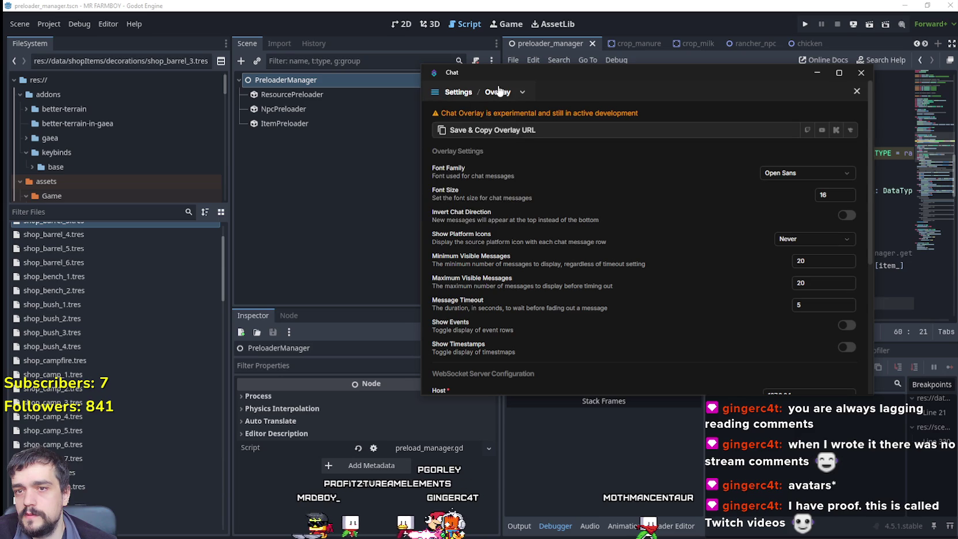
{"action": "scroll", "coordinate": [499, 174], "scroll_direction": "down", "scroll_amount": 3}
{"action": "left_click", "coordinate": [676, 269]}
{"action": "scroll", "coordinate": [676, 269], "scroll_direction": "down", "scroll_amount": 3}
{"action": "scroll", "coordinate": [675, 265], "scroll_direction": "up", "scroll_amount": 5}
{"action": "scroll", "coordinate": [672, 258], "scroll_direction": "down", "scroll_amount": 5}
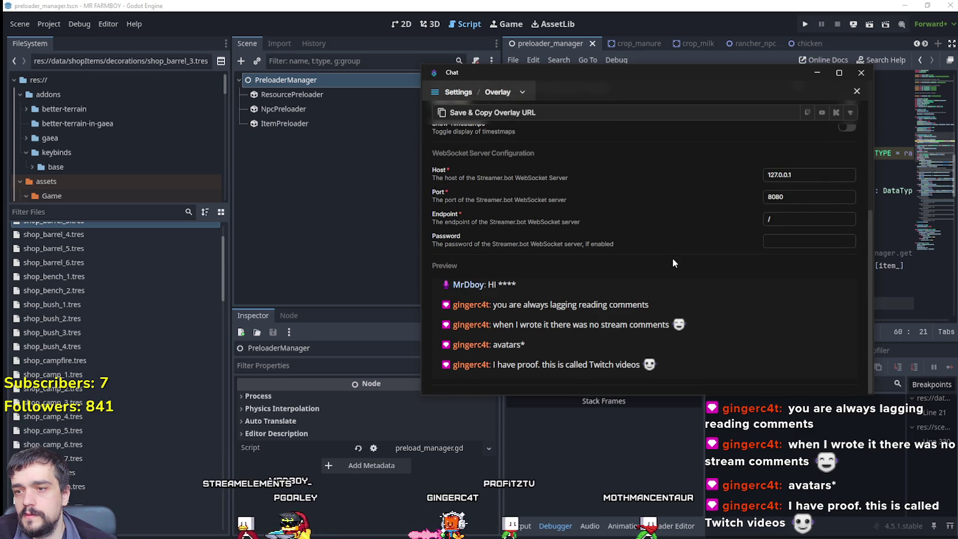
{"action": "scroll", "coordinate": [672, 258], "scroll_direction": "up", "scroll_amount": 3}
{"action": "scroll", "coordinate": [672, 259], "scroll_direction": "up", "scroll_amount": 5}
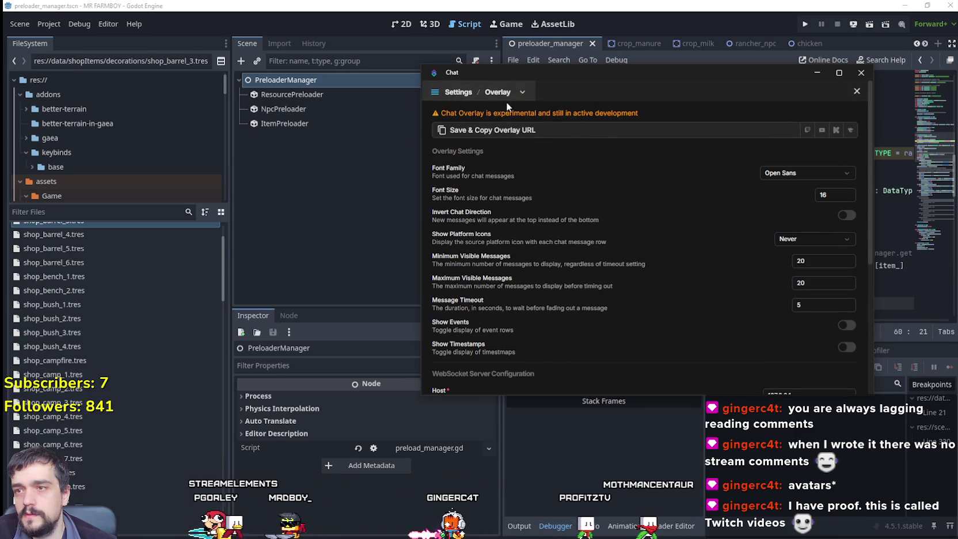
Switch to General settings, then escape out of Settings to the All chat tab
{"action": "left_click", "coordinate": [459, 92]}
{"action": "left_click", "coordinate": [464, 107]}
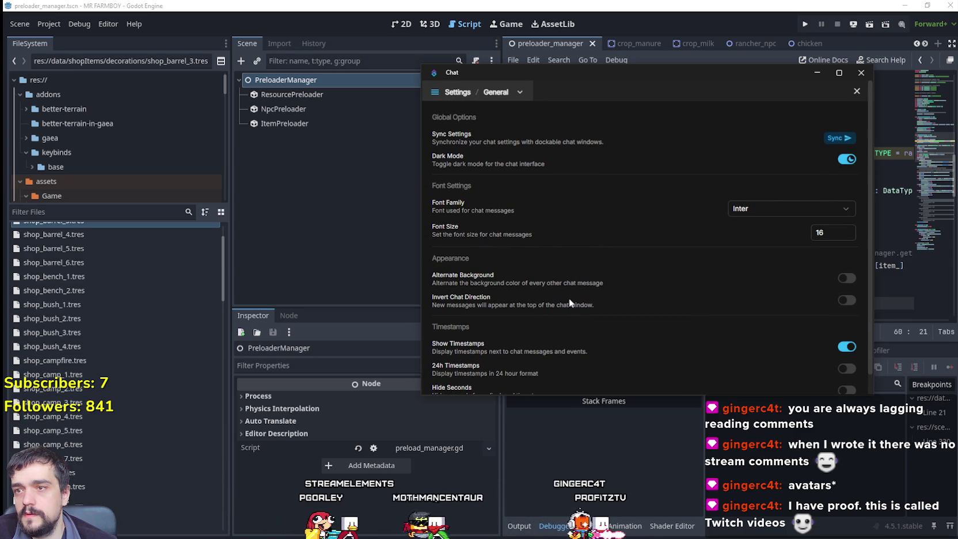
{"action": "left_click", "coordinate": [543, 93]}
{"action": "key", "text": "Escape"}
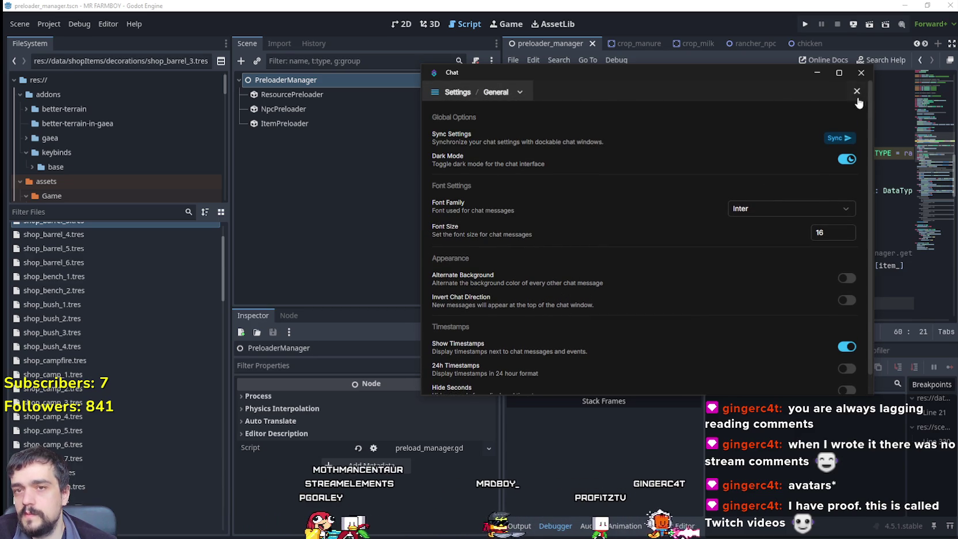
{"action": "key", "text": "Escape"}
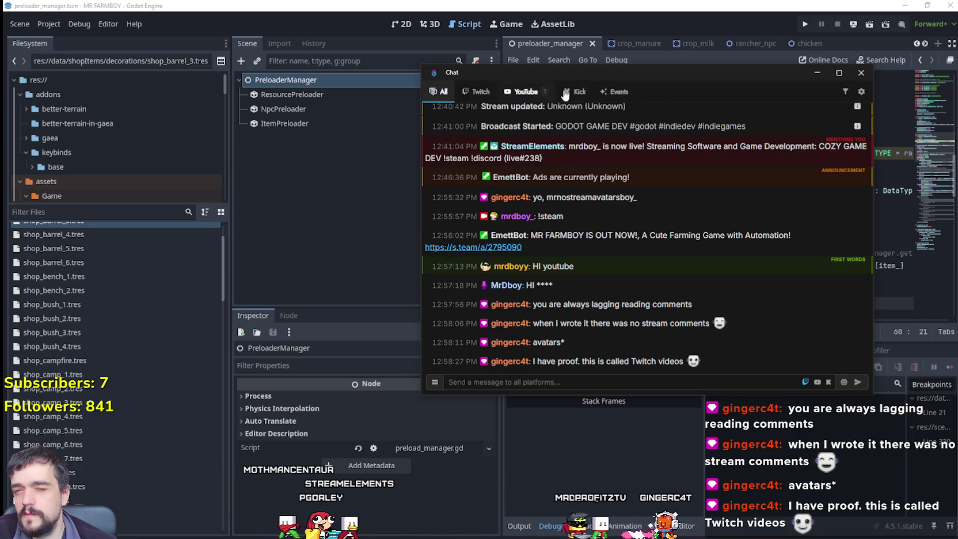
Ban the spam account from the Kick chat feed
{"action": "left_click", "coordinate": [575, 92]}
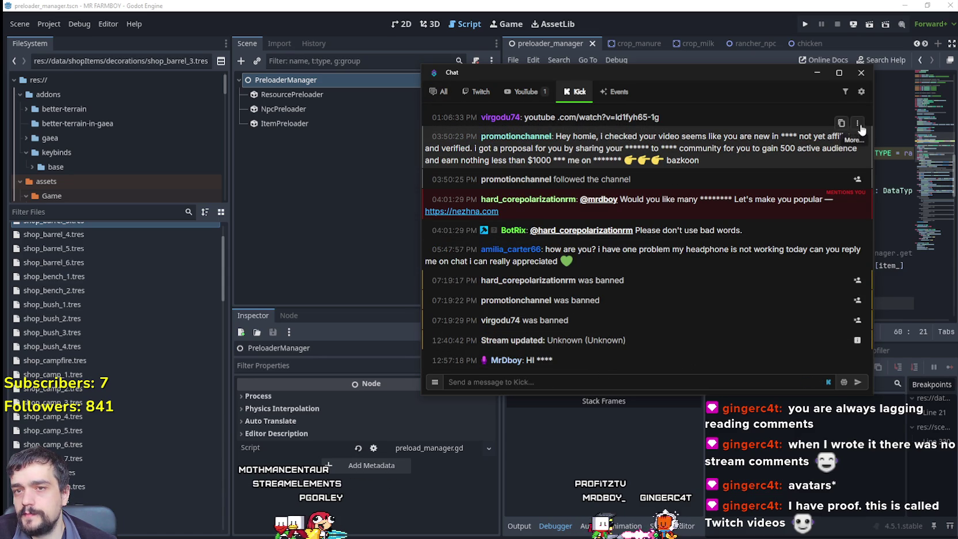
{"action": "left_click", "coordinate": [859, 124]}
{"action": "left_click", "coordinate": [797, 150]}
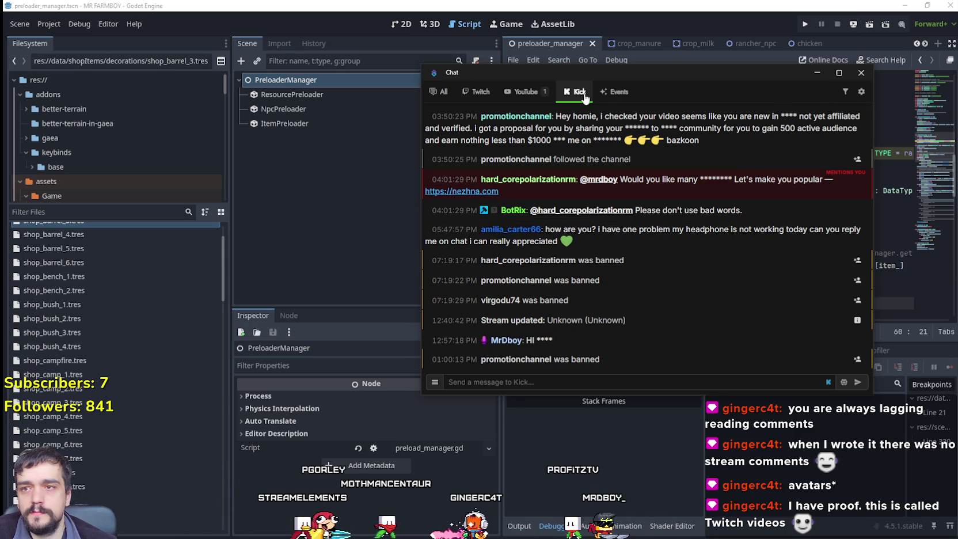
Check the Events, Twitch, YouTube and Kick tabs, return to All, and move the window aside
{"action": "left_click", "coordinate": [604, 92]}
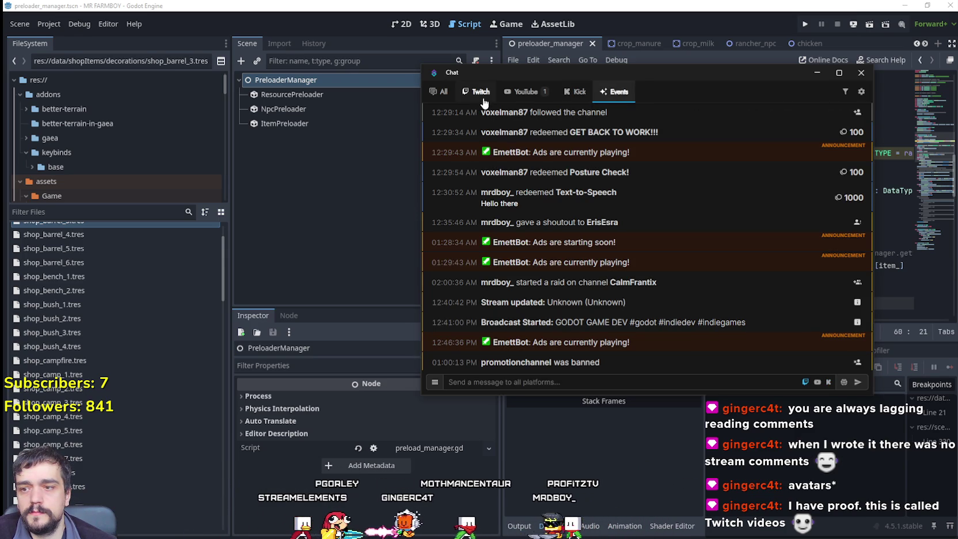
{"action": "left_click", "coordinate": [479, 96]}
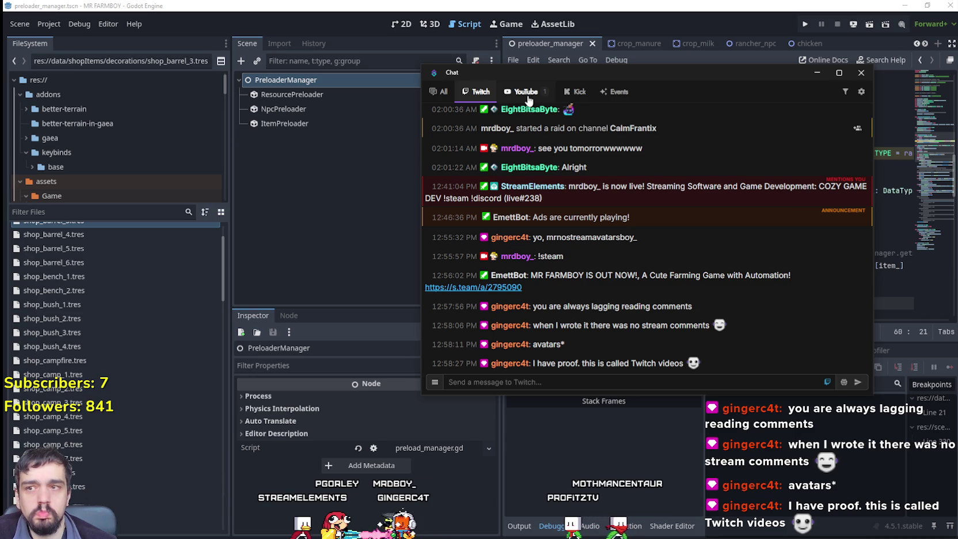
{"action": "left_click", "coordinate": [528, 92]}
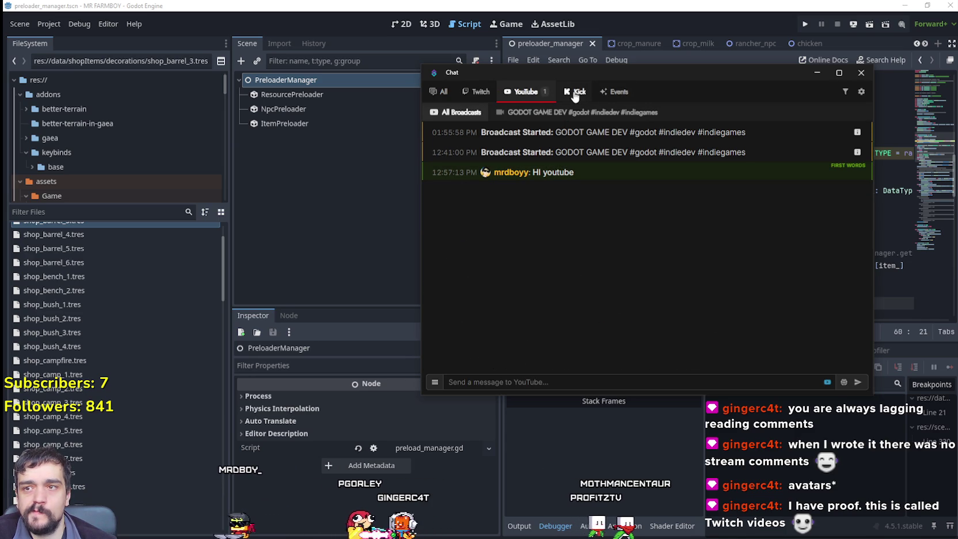
{"action": "left_click", "coordinate": [574, 92]}
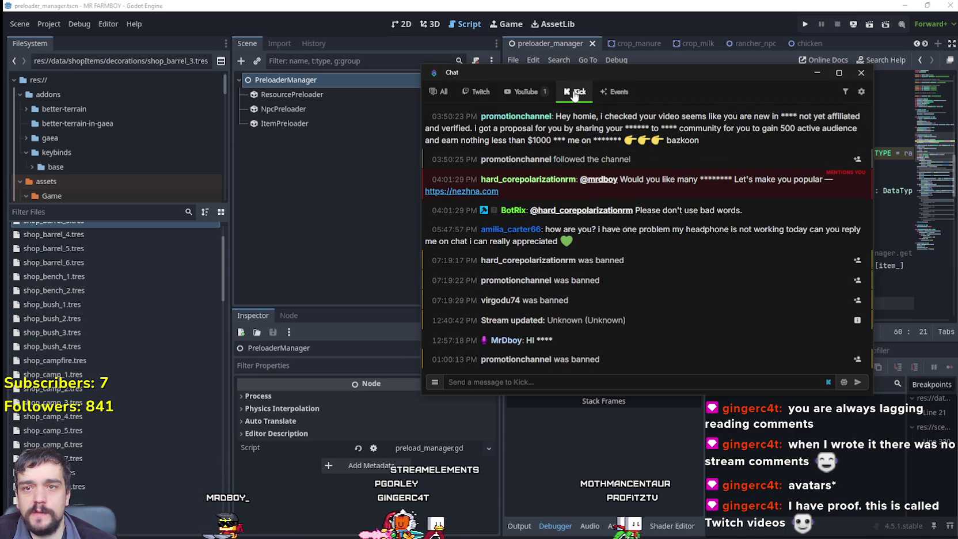
{"action": "left_click", "coordinate": [443, 92]}
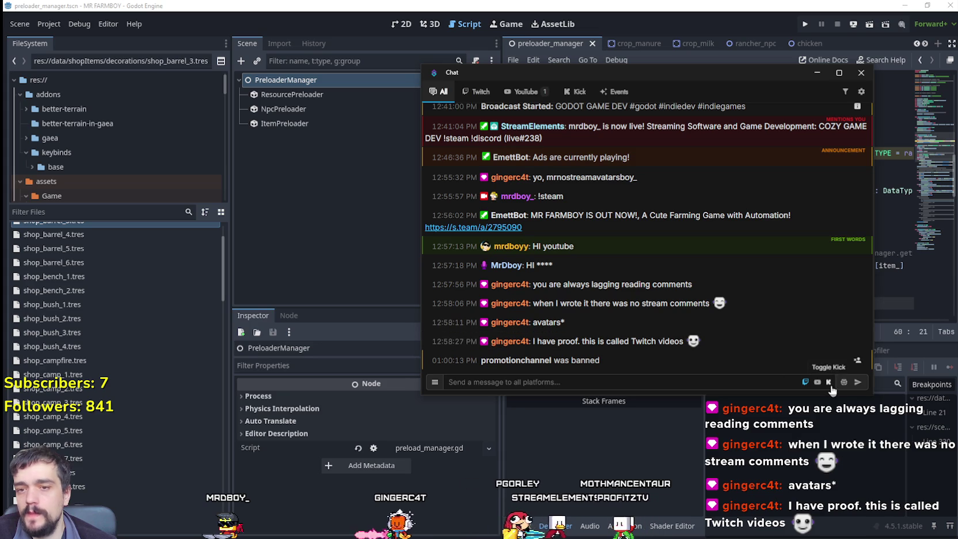
{"action": "left_click_drag", "start_coordinate": [543, 72], "coordinate": [573, 74]}
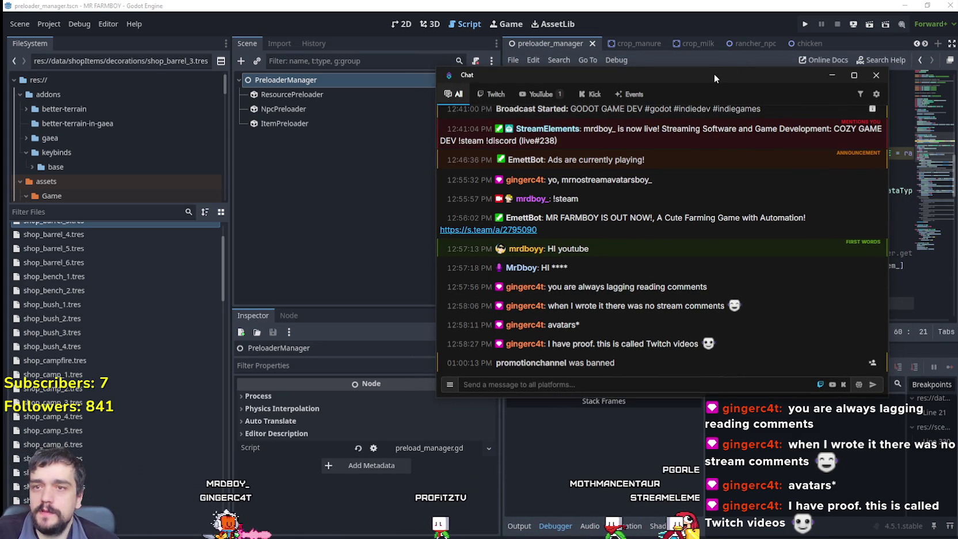
{"action": "left_click_drag", "start_coordinate": [714, 73], "coordinate": [662, 84]}
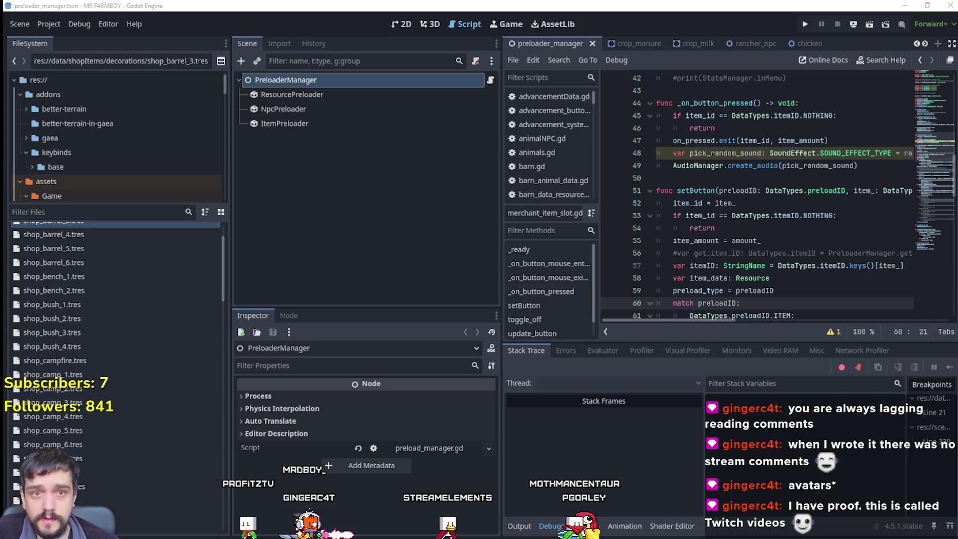
Put the caret after line 55's item_amount = amount_, then bring the stream chat window forward
{"action": "left_click", "coordinate": [791, 218]}
{"action": "left_click", "coordinate": [780, 239]}
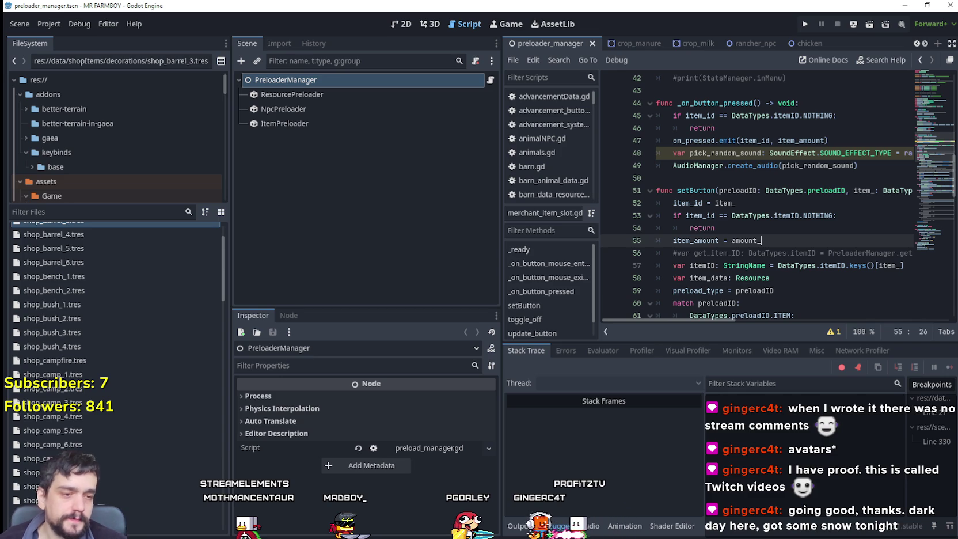
{"action": "key", "text": "alt+Tab"}
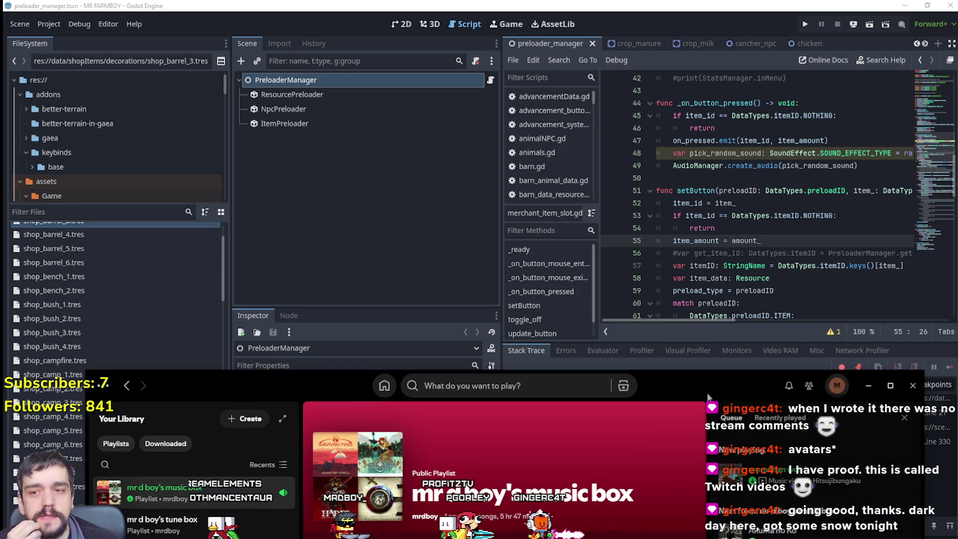
{"action": "key", "text": "alt+Tab"}
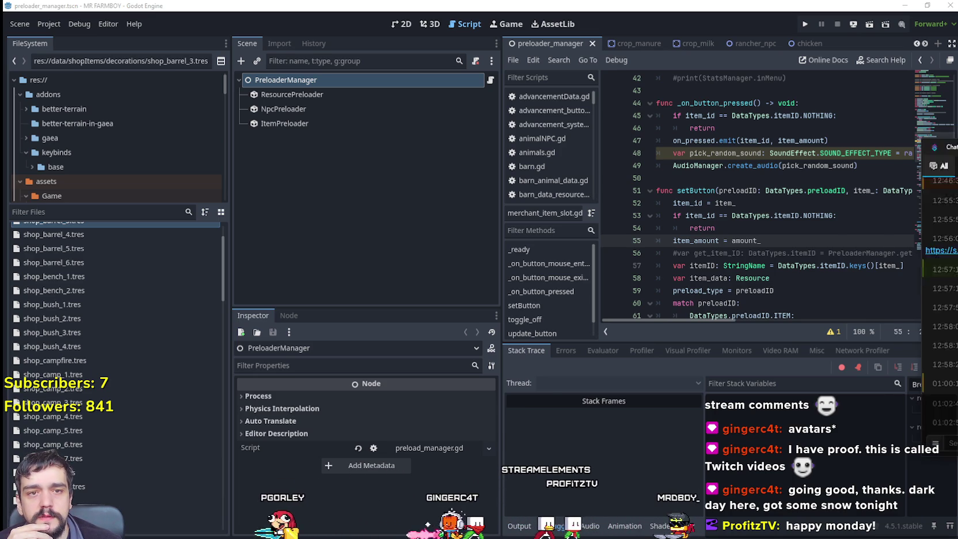
{"action": "key", "text": "alt+Tab"}
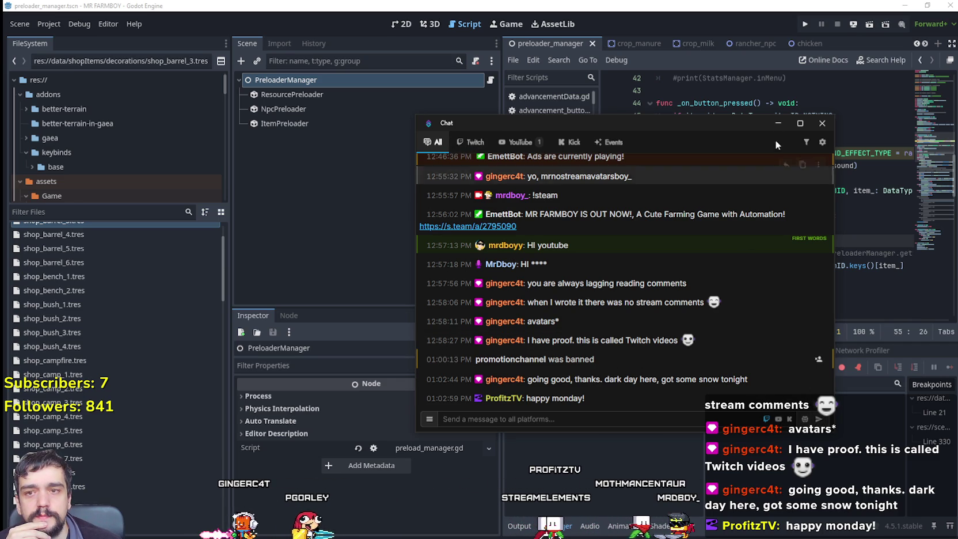
Review the Overlay settings' WebSocket 127.0.0.1:8080 and preview, then save and copy the overlay URL
{"action": "left_click", "coordinate": [822, 142]}
{"action": "mouse_move", "coordinate": [455, 145]}
{"action": "left_click", "coordinate": [453, 251]}
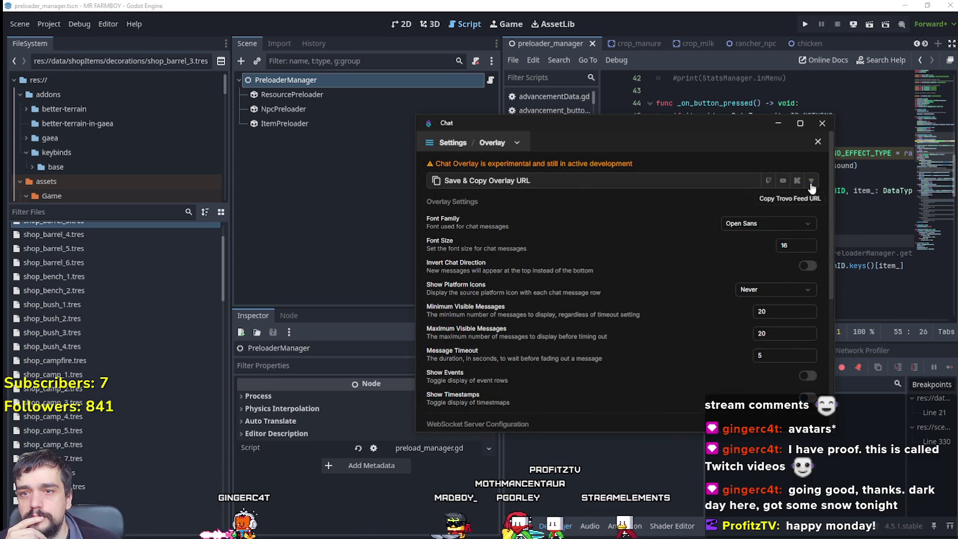
{"action": "scroll", "coordinate": [599, 331], "scroll_direction": "down", "scroll_amount": 5}
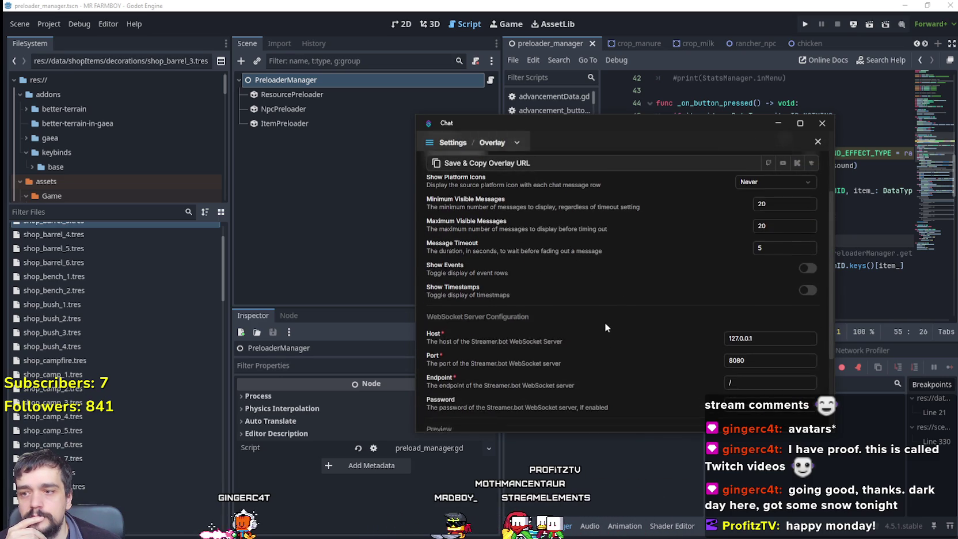
{"action": "scroll", "coordinate": [650, 268], "scroll_direction": "up", "scroll_amount": 5}
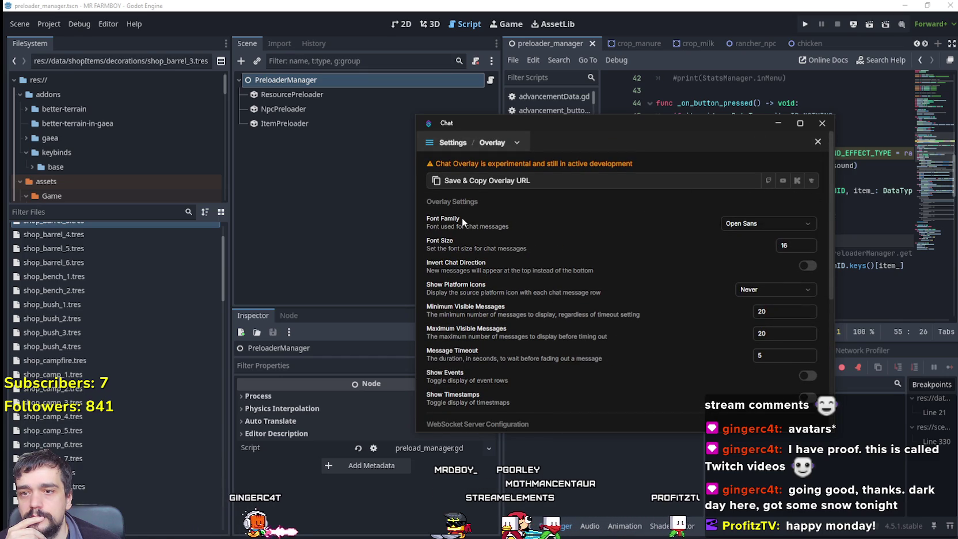
{"action": "scroll", "coordinate": [599, 346], "scroll_direction": "down", "scroll_amount": 5}
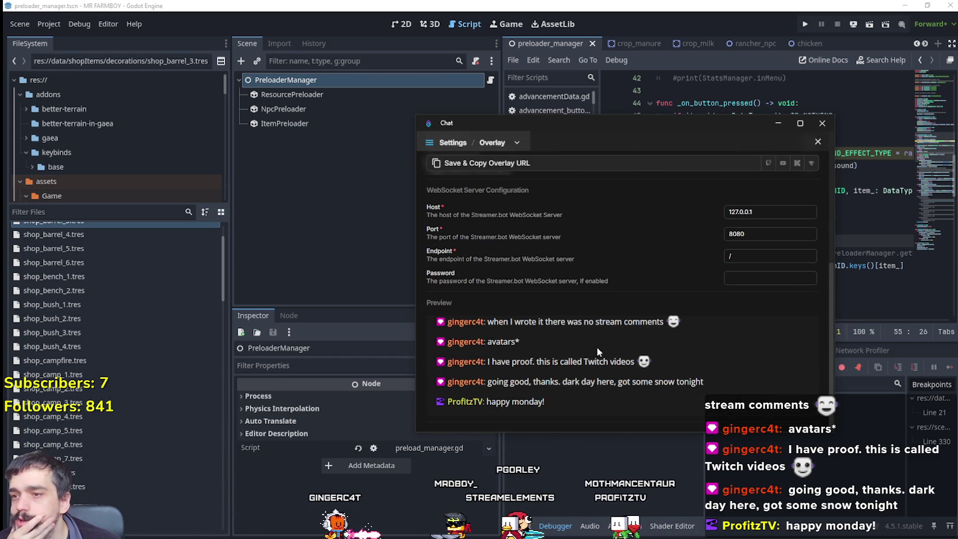
{"action": "scroll", "coordinate": [668, 293], "scroll_direction": "up", "scroll_amount": 2}
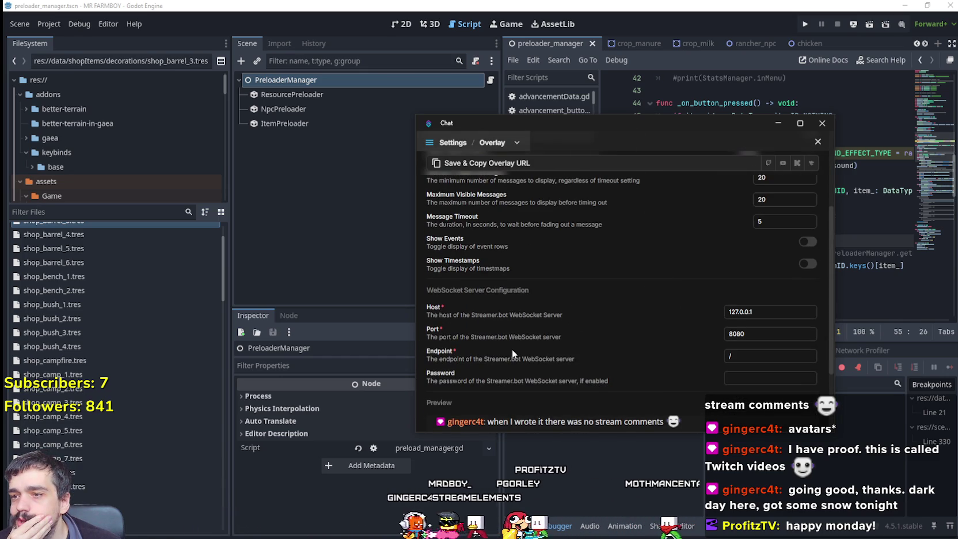
{"action": "scroll", "coordinate": [512, 374], "scroll_direction": "down", "scroll_amount": 2}
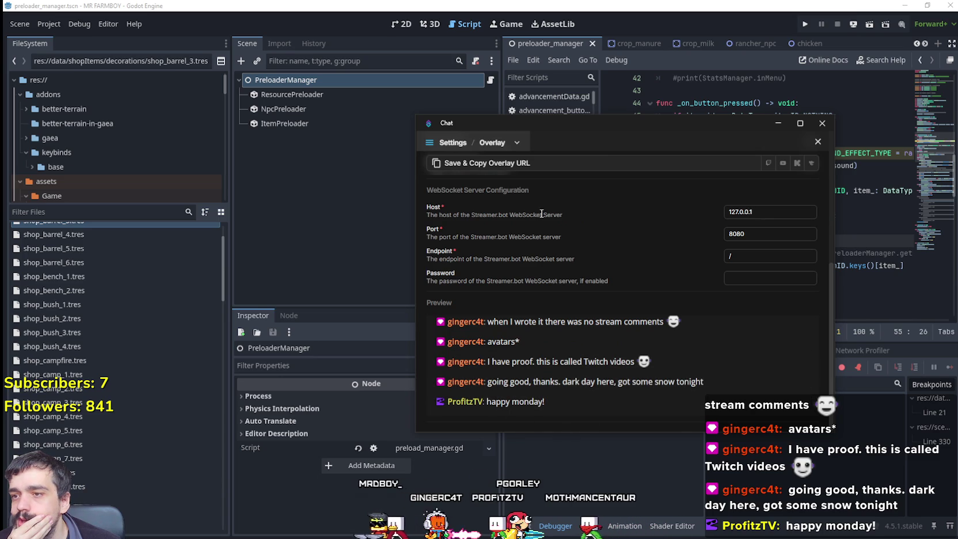
{"action": "left_click", "coordinate": [490, 144]}
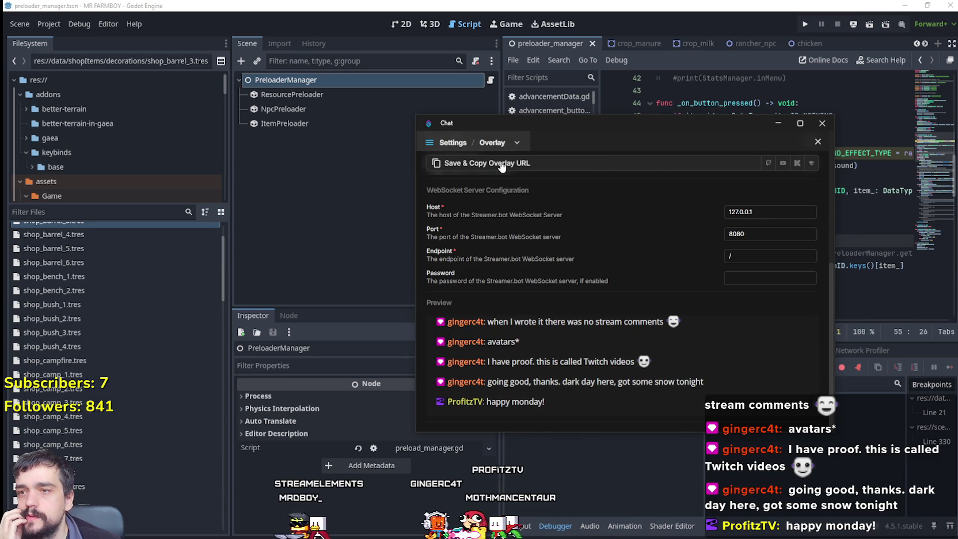
{"action": "left_click", "coordinate": [500, 163]}
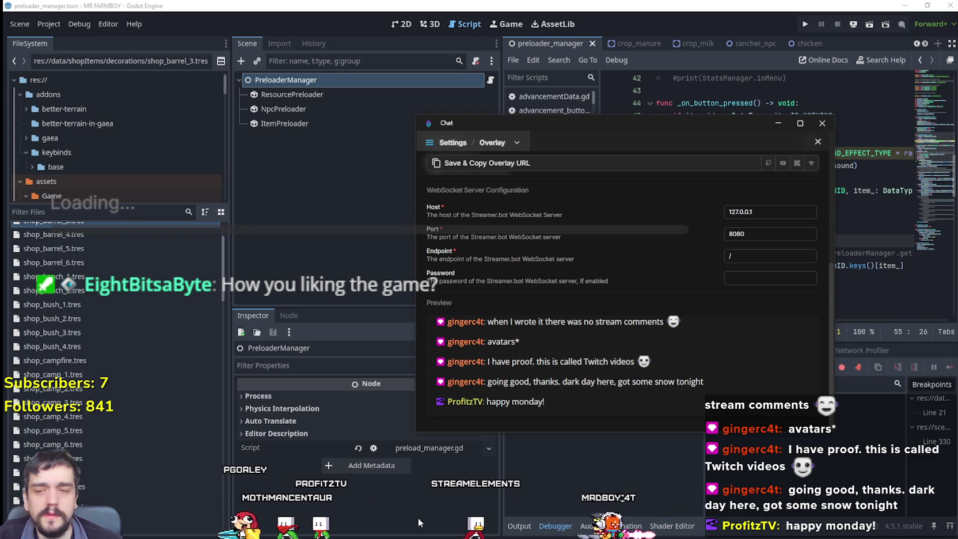
{"action": "scroll", "coordinate": [519, 336], "scroll_direction": "up", "scroll_amount": 1}
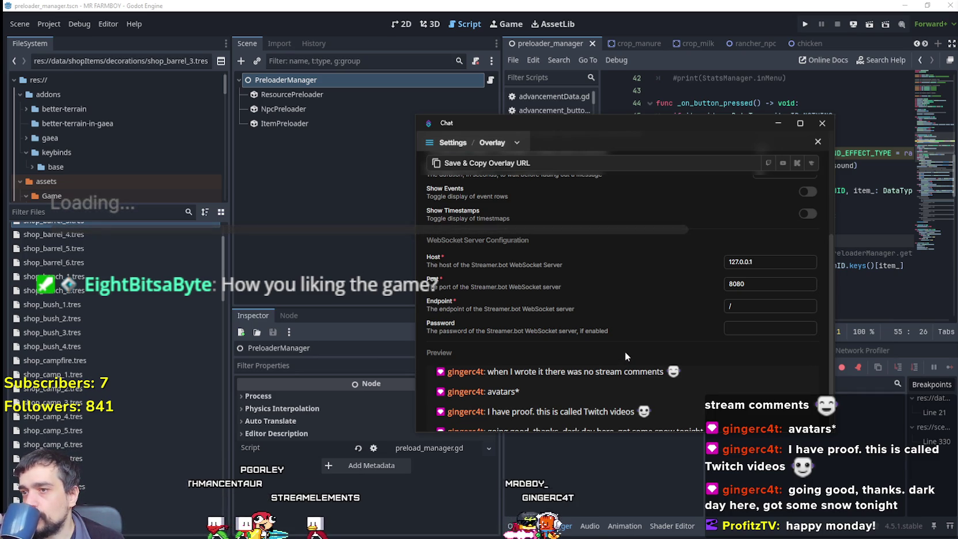
{"action": "scroll", "coordinate": [625, 351], "scroll_direction": "down", "scroll_amount": 1}
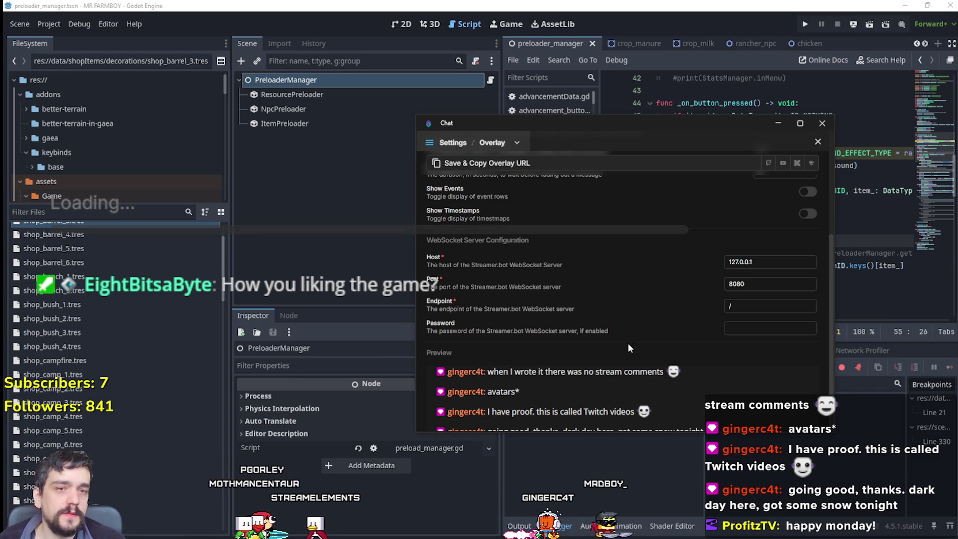
{"action": "scroll", "coordinate": [633, 316], "scroll_direction": "up", "scroll_amount": 1}
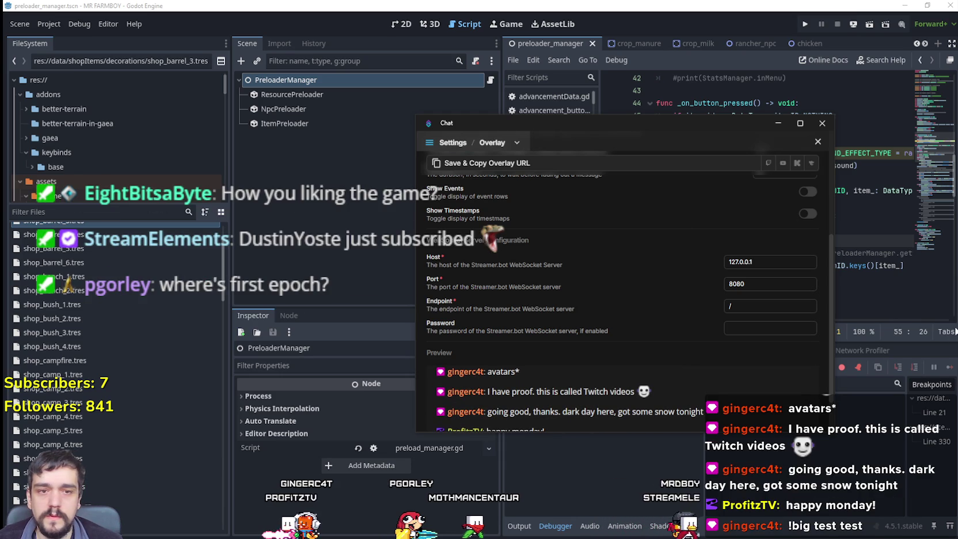
{"action": "scroll", "coordinate": [604, 380], "scroll_direction": "down", "scroll_amount": 1}
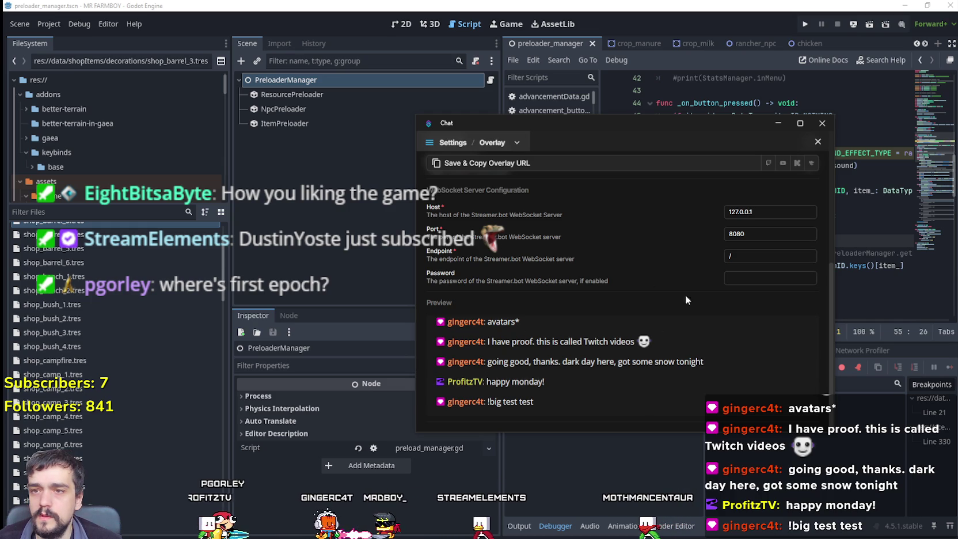
{"action": "scroll", "coordinate": [647, 279], "scroll_direction": "up", "scroll_amount": 2}
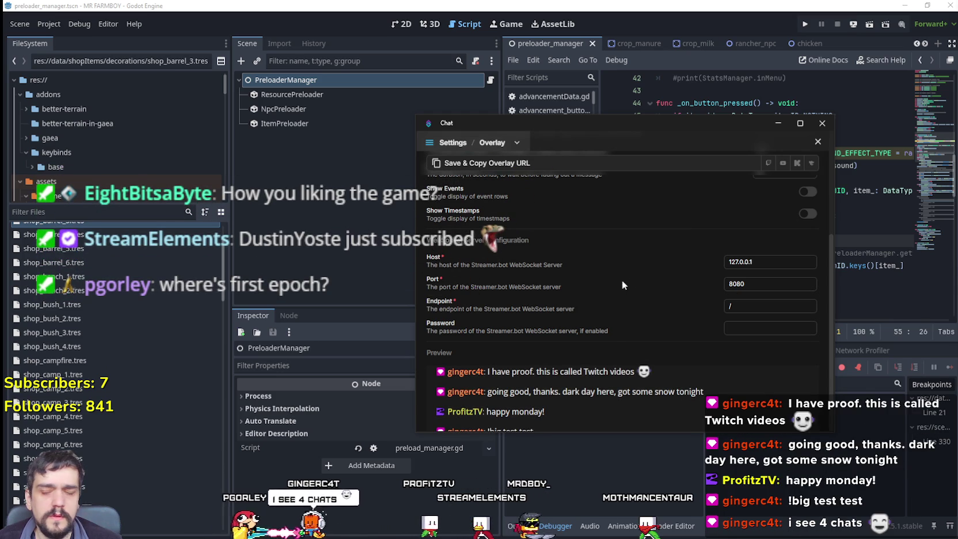
{"action": "scroll", "coordinate": [625, 278], "scroll_direction": "down", "scroll_amount": 2}
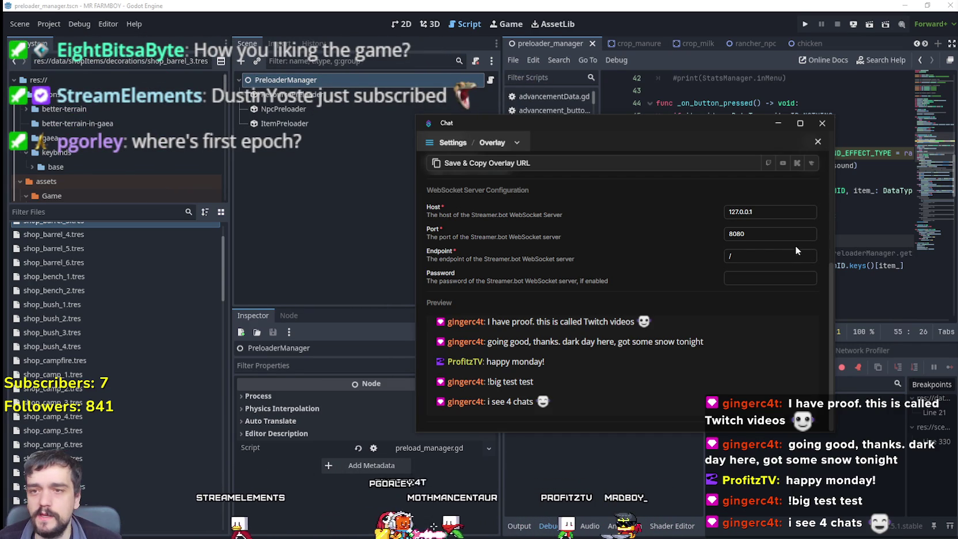
Save the overlay settings and copy the chat overlay URL
{"action": "scroll", "coordinate": [773, 296], "scroll_direction": "up", "scroll_amount": 4}
{"action": "scroll", "coordinate": [777, 365], "scroll_direction": "down", "scroll_amount": 2}
{"action": "scroll", "coordinate": [751, 331], "scroll_direction": "down", "scroll_amount": 1}
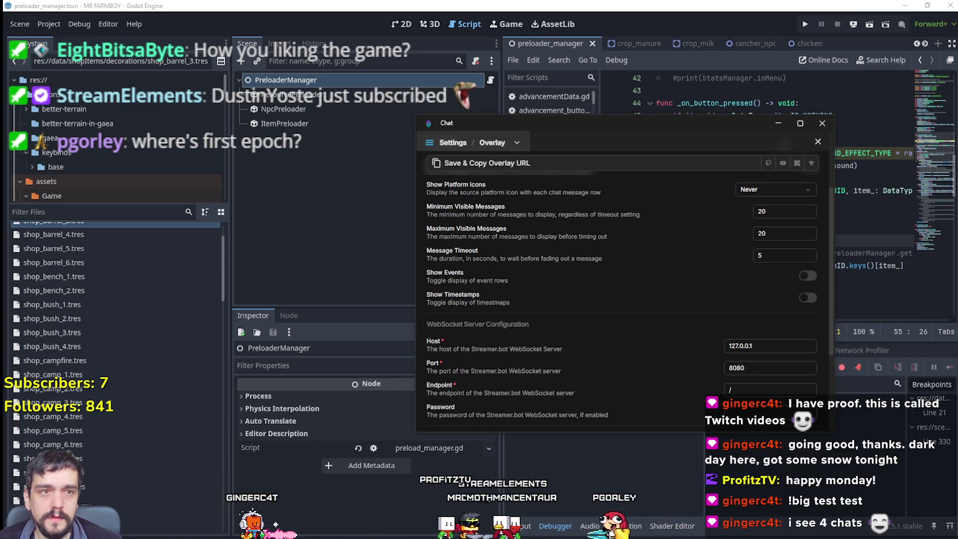
{"action": "left_click", "coordinate": [601, 165]}
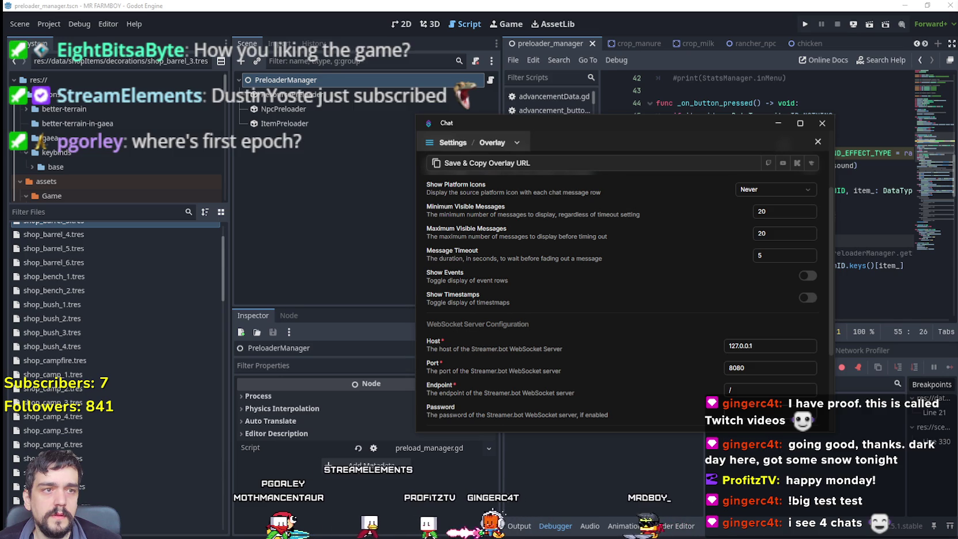
Check recent chat messages in the Preview section, then return to the top of Overlay settings
{"action": "scroll", "coordinate": [670, 357], "scroll_direction": "down", "scroll_amount": 3}
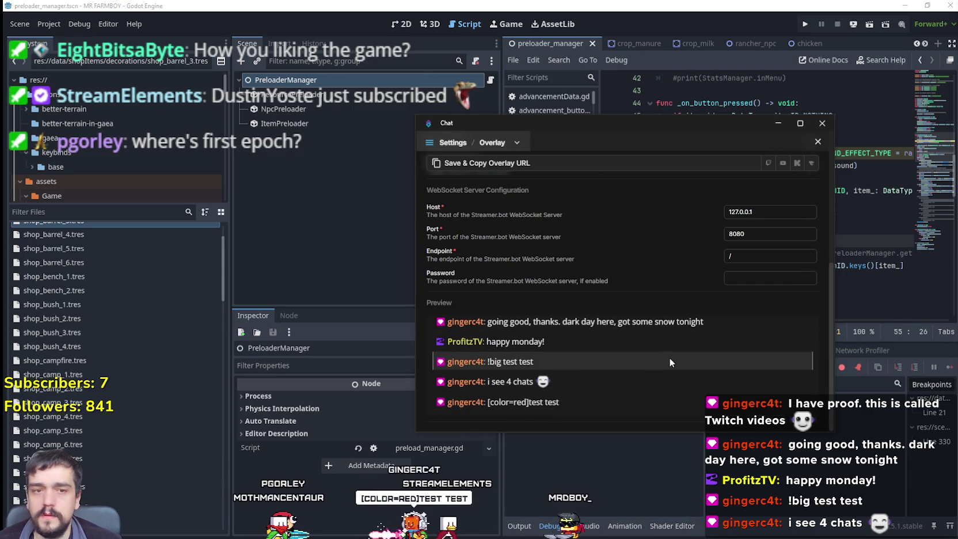
{"action": "scroll", "coordinate": [674, 356], "scroll_direction": "up", "scroll_amount": 3}
{"action": "scroll", "coordinate": [674, 356], "scroll_direction": "down", "scroll_amount": 3}
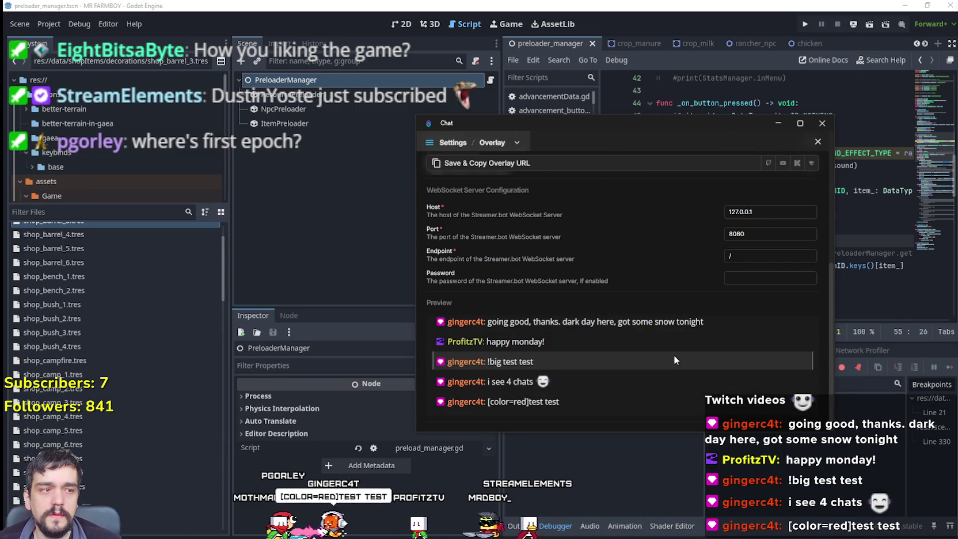
{"action": "scroll", "coordinate": [675, 343], "scroll_direction": "up", "scroll_amount": 1}
{"action": "scroll", "coordinate": [675, 344], "scroll_direction": "down", "scroll_amount": 1}
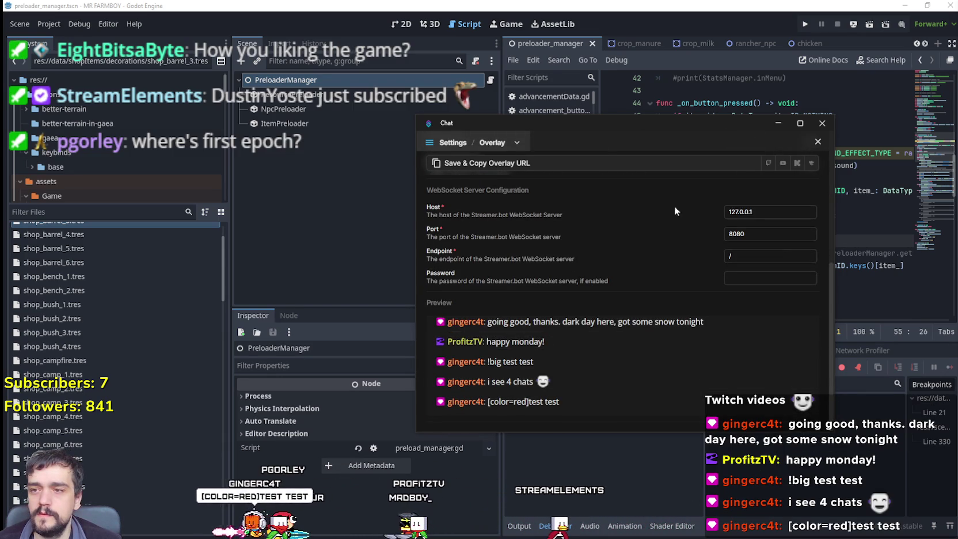
{"action": "scroll", "coordinate": [662, 242], "scroll_direction": "up", "scroll_amount": 2}
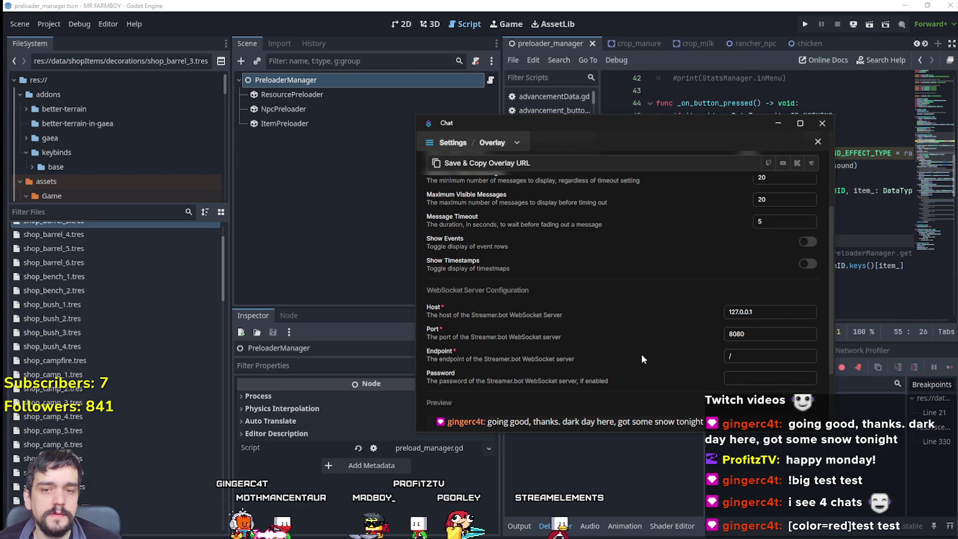
{"action": "scroll", "coordinate": [639, 376], "scroll_direction": "down", "scroll_amount": 1}
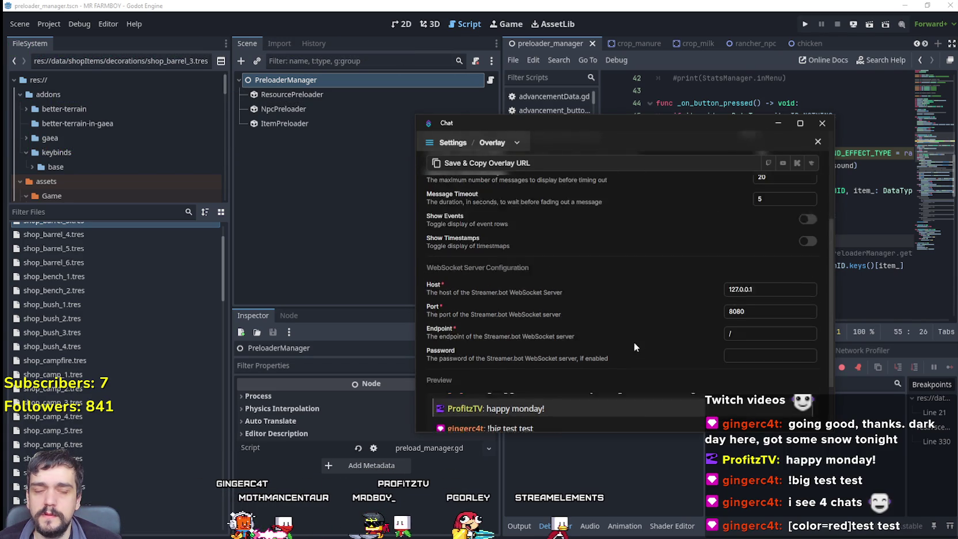
{"action": "scroll", "coordinate": [634, 342], "scroll_direction": "up", "scroll_amount": 1}
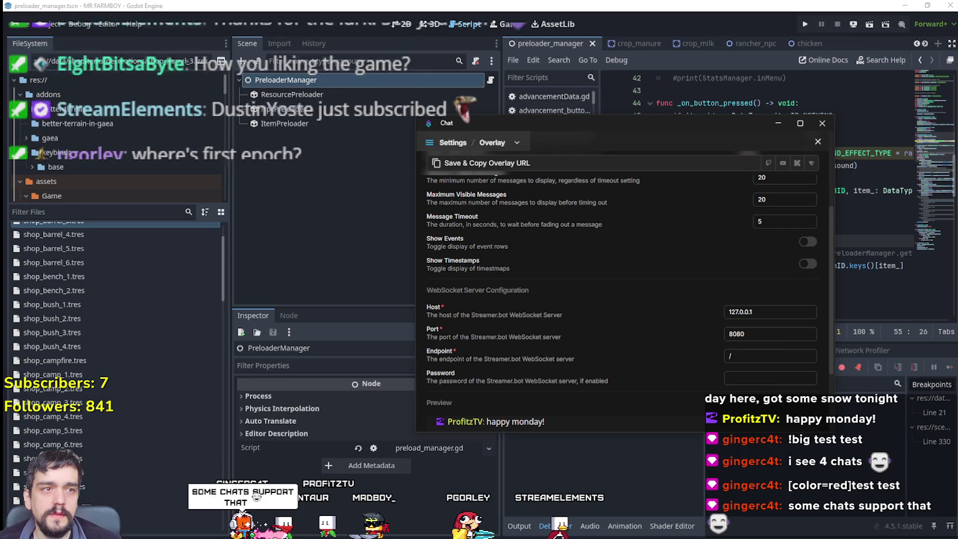
{"action": "scroll", "coordinate": [610, 275], "scroll_direction": "up", "scroll_amount": 3}
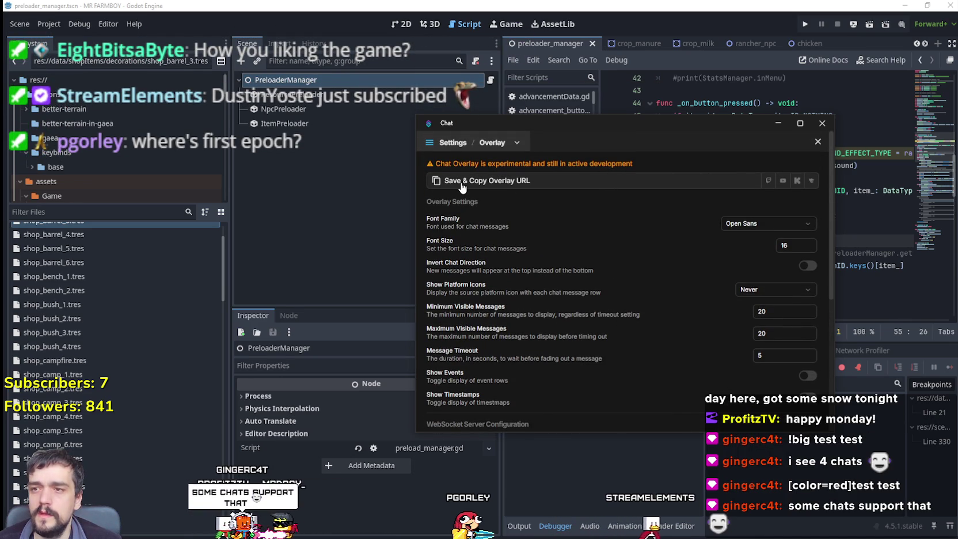
Copy the overlay URL again and look over the Platforms settings page
{"action": "left_click", "coordinate": [769, 180]}
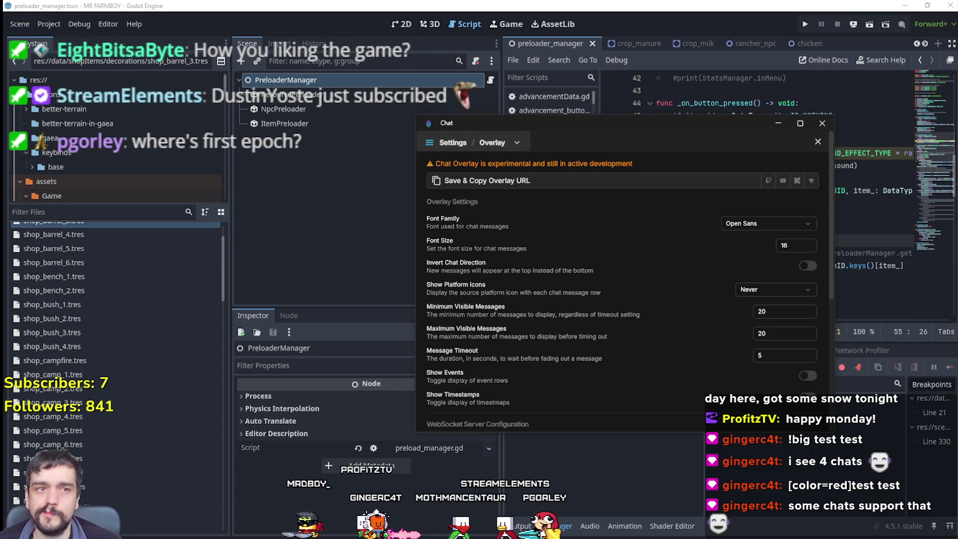
{"action": "left_click", "coordinate": [505, 144]}
{"action": "left_click", "coordinate": [505, 144]}
{"action": "left_click", "coordinate": [505, 143]}
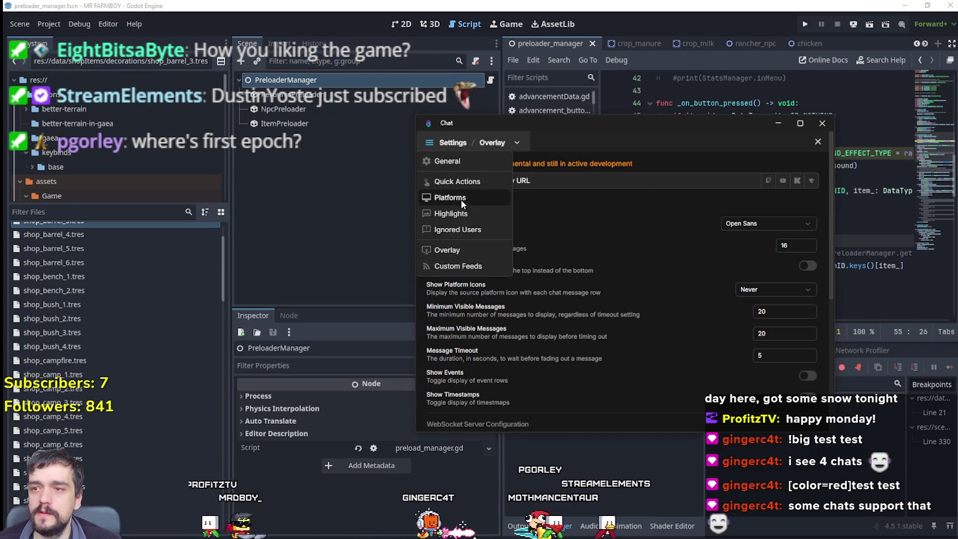
{"action": "left_click", "coordinate": [450, 197]}
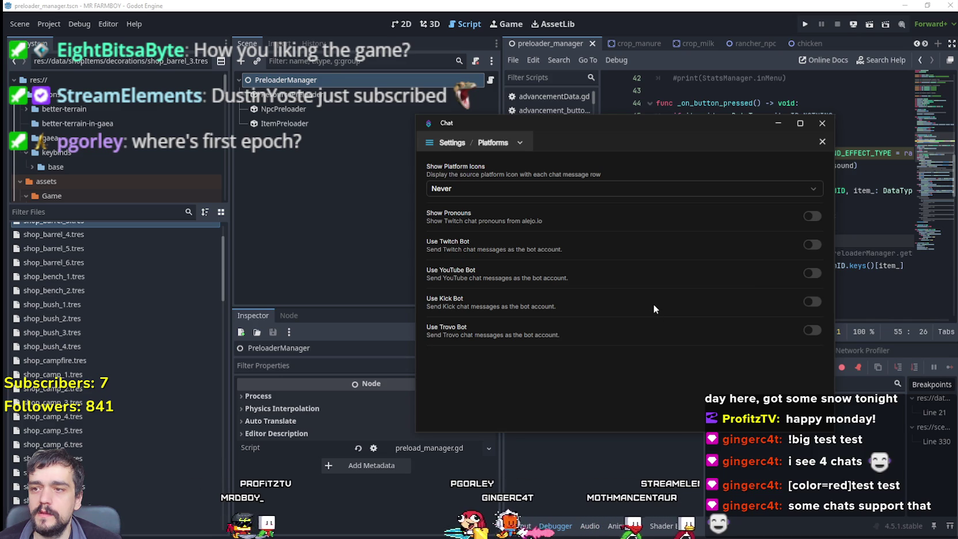
Return to the Overlay settings page and save and copy the overlay URL
{"action": "left_click", "coordinate": [451, 144]}
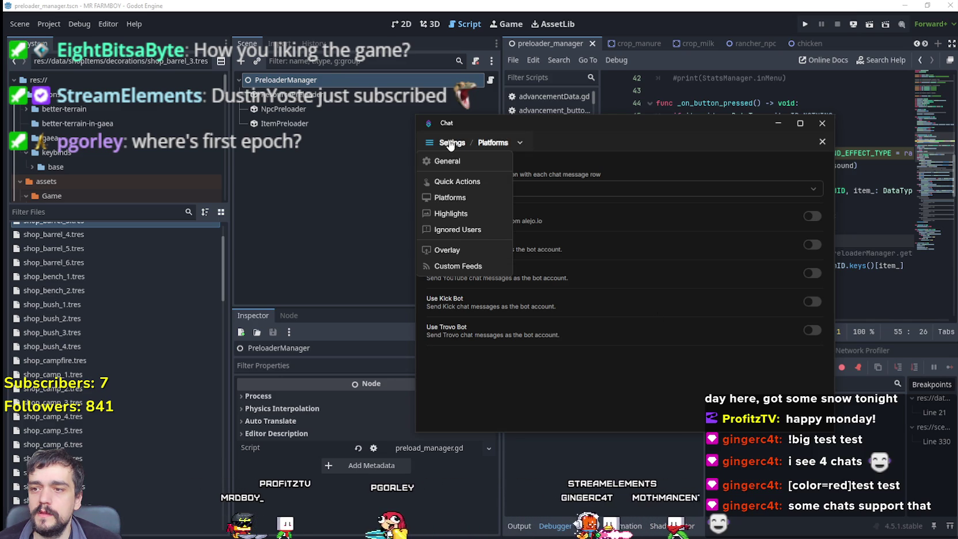
{"action": "left_click", "coordinate": [444, 144]}
{"action": "left_click", "coordinate": [439, 147]}
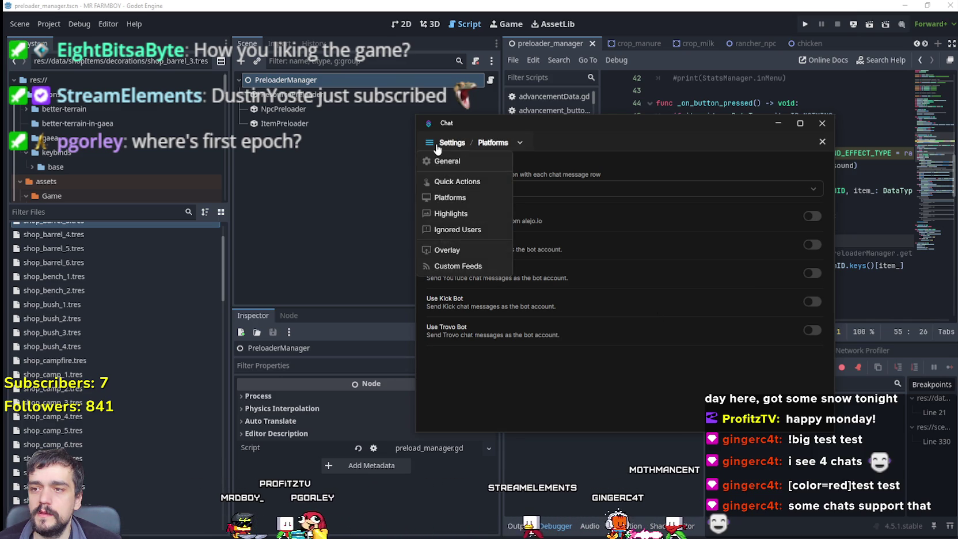
{"action": "left_click", "coordinate": [447, 250]}
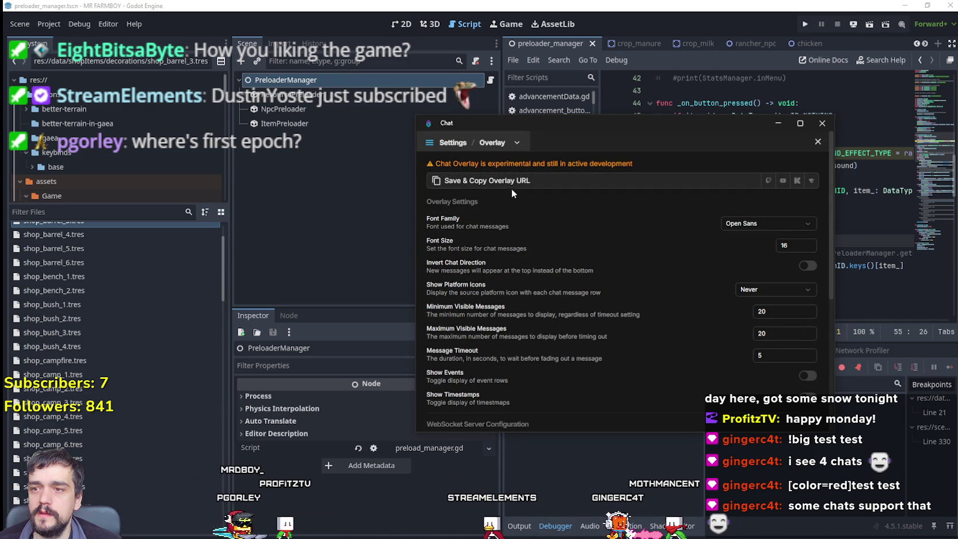
{"action": "left_click", "coordinate": [458, 181]}
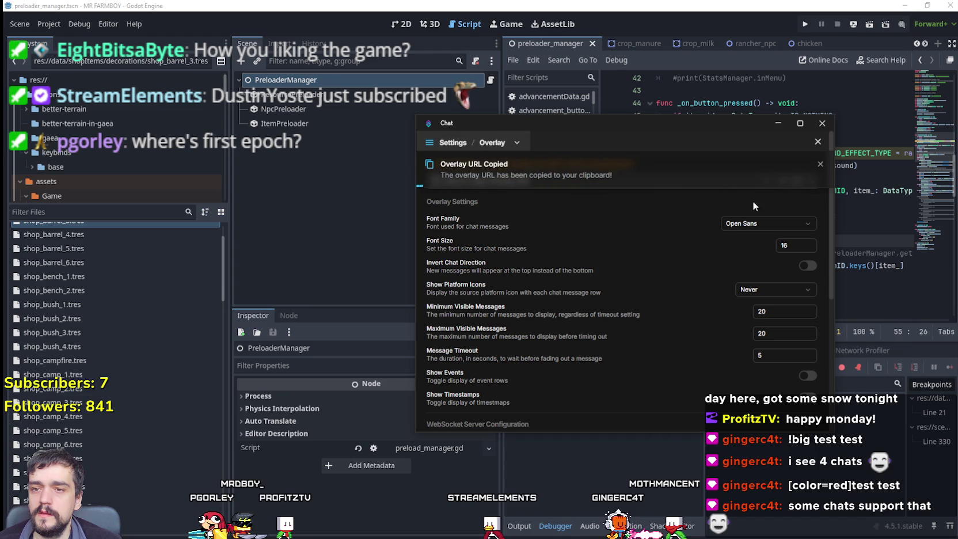
Copy the platform-specific overlay URLs for YouTube and Kick
{"action": "left_click", "coordinate": [784, 183]}
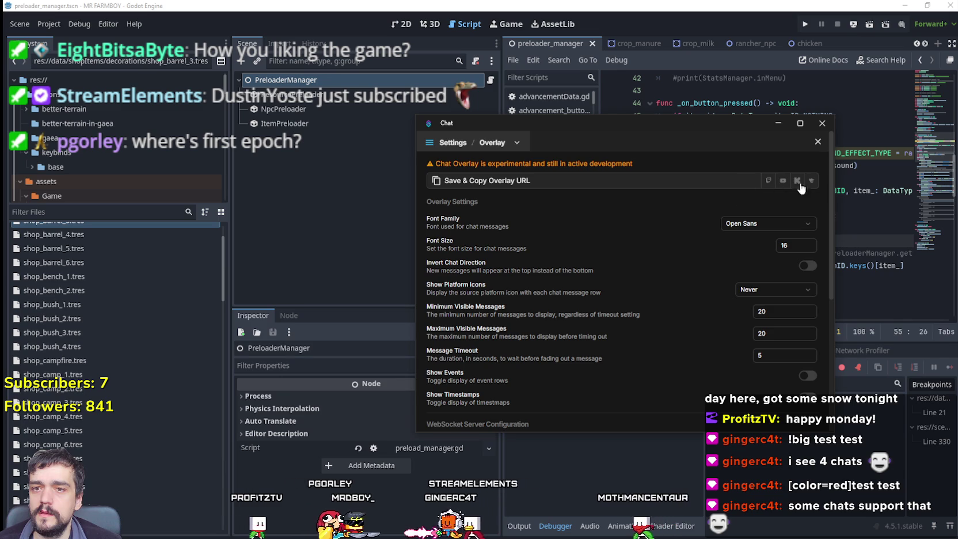
{"action": "left_click", "coordinate": [796, 182]}
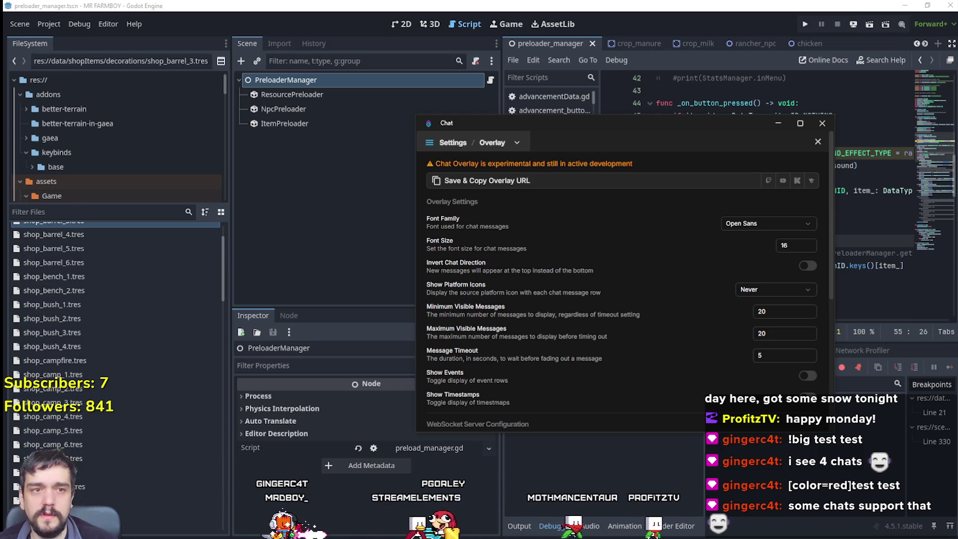
Copy the overlay URL once more, confirm multi-platform messages in Preview, and nudge the Chat window up-left
{"action": "scroll", "coordinate": [557, 329], "scroll_direction": "down", "scroll_amount": 5}
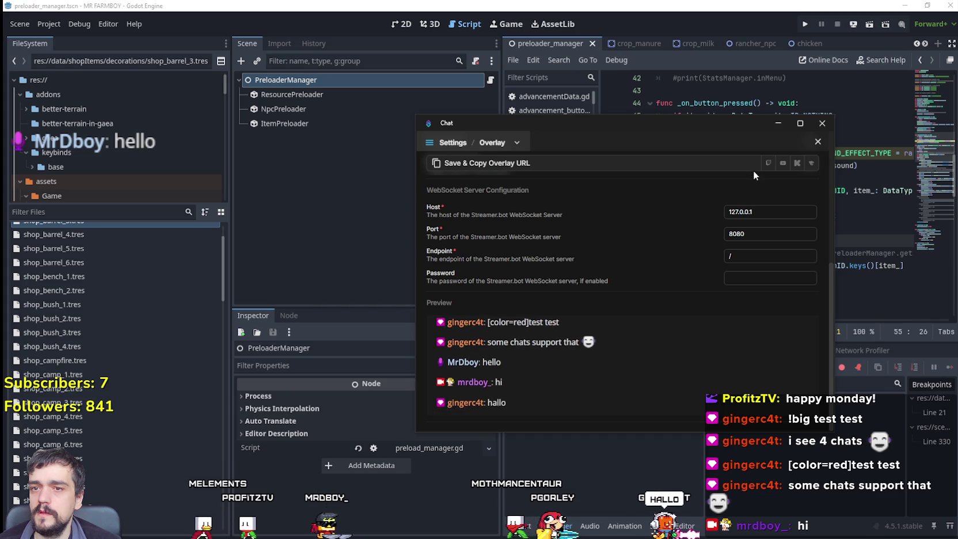
{"action": "left_click", "coordinate": [484, 163]}
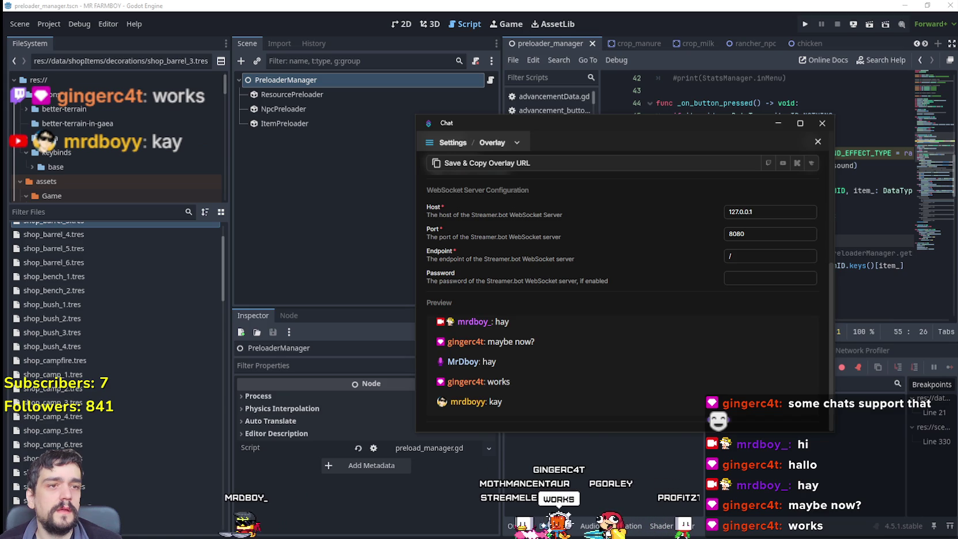
{"action": "left_click_drag", "start_coordinate": [595, 123], "coordinate": [578, 115]}
{"action": "scroll", "coordinate": [589, 376], "scroll_direction": "up", "scroll_amount": 5}
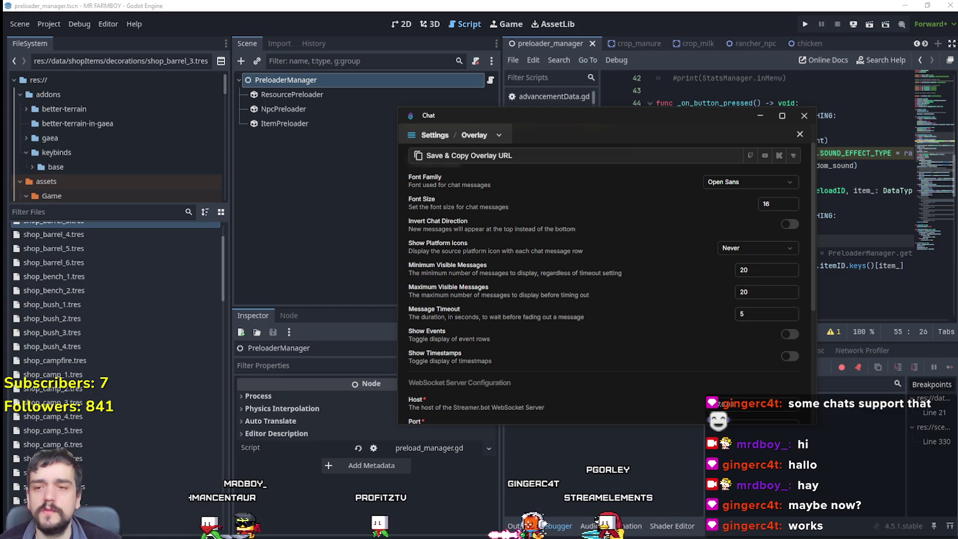
Keep platform icons set to Never and set the message timeout to 9999999 seconds
{"action": "left_click", "coordinate": [772, 250]}
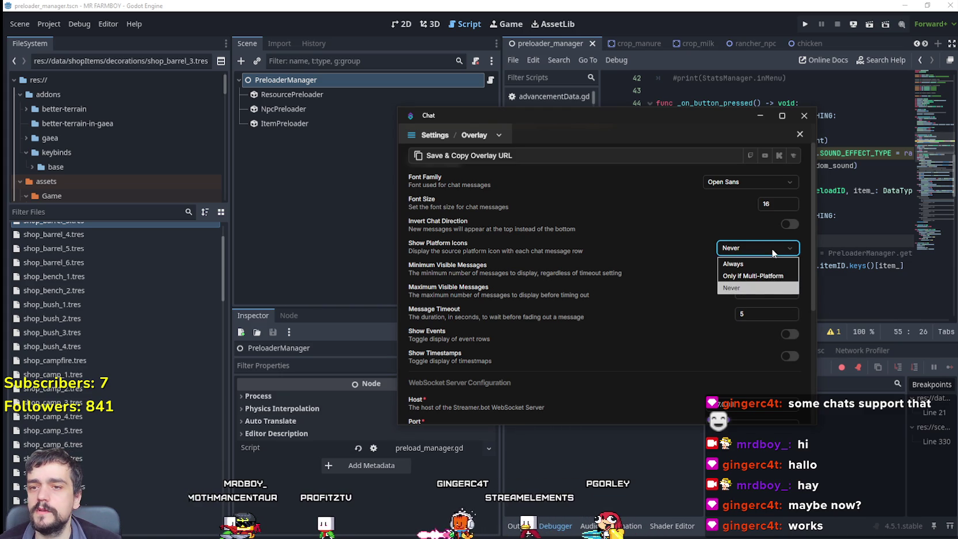
{"action": "left_click", "coordinate": [759, 288]}
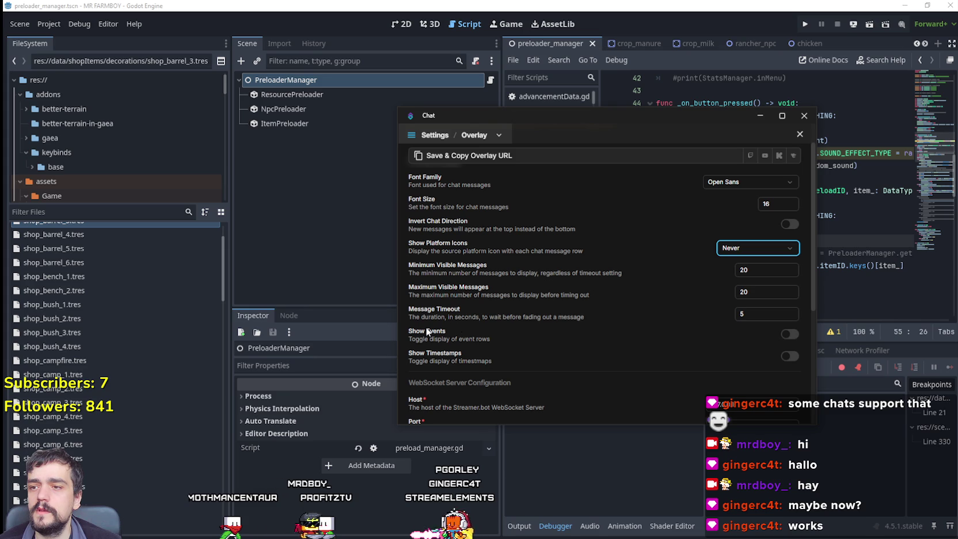
{"action": "left_click", "coordinate": [786, 316]}
{"action": "type", "text": "7"}
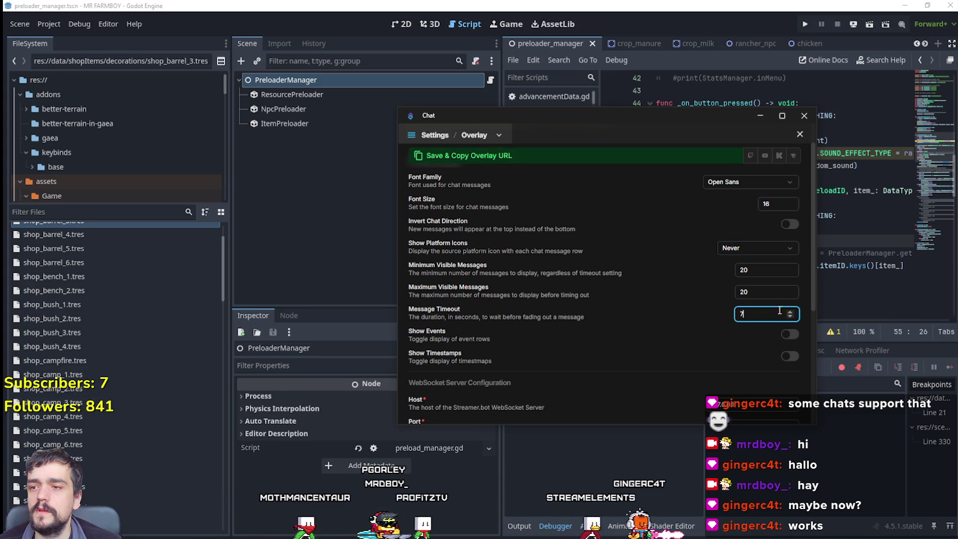
{"action": "left_click", "coordinate": [790, 316]}
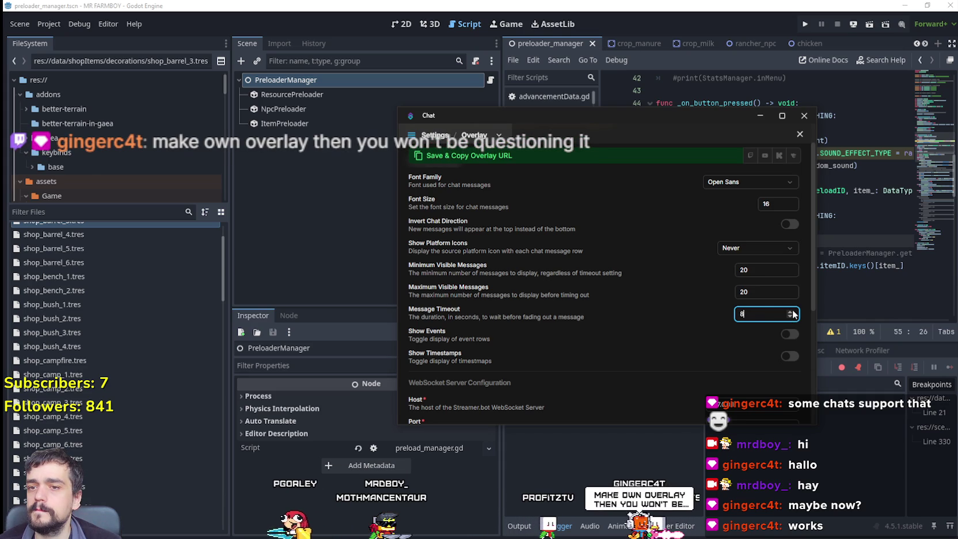
{"action": "left_click", "coordinate": [791, 311]}
{"action": "type", "text": "9999999"}
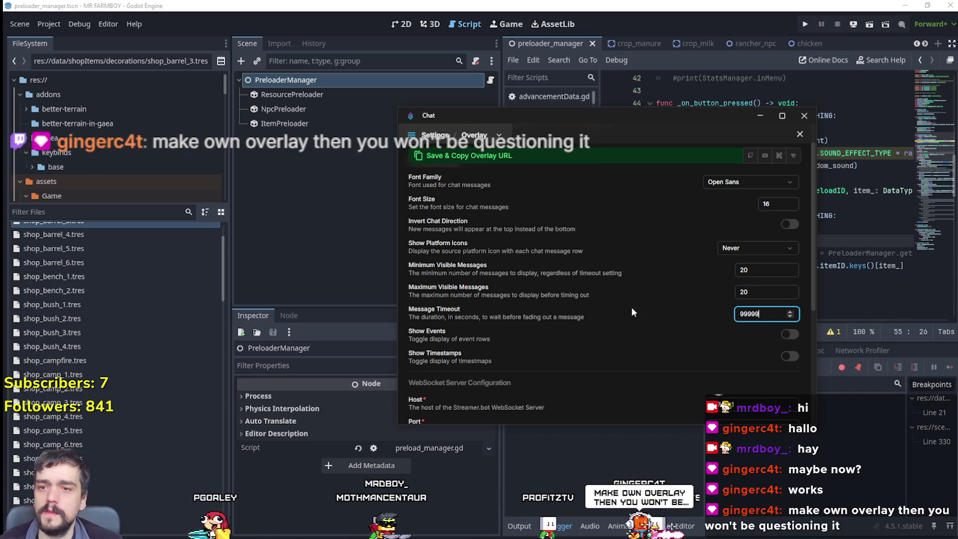
{"action": "left_click", "coordinate": [691, 357]}
Set minimum and maximum visible messages to 5, then save and copy the overlay URL
{"action": "scroll", "coordinate": [691, 357], "scroll_direction": "down", "scroll_amount": 5}
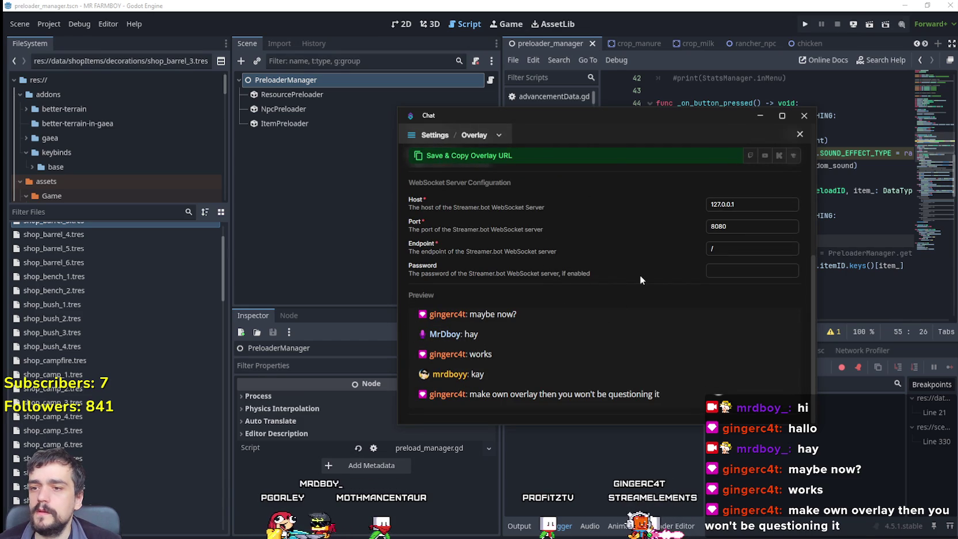
{"action": "scroll", "coordinate": [639, 275], "scroll_direction": "up", "scroll_amount": 5}
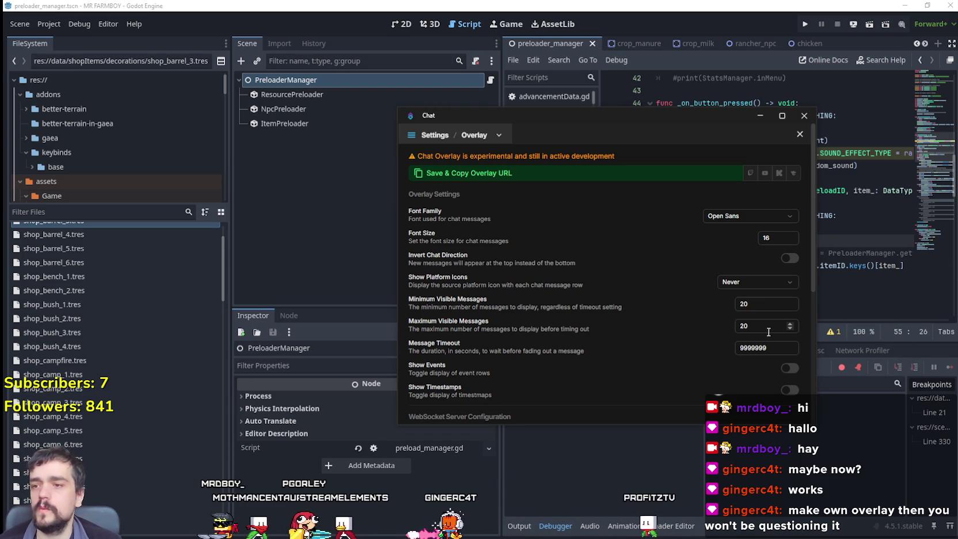
{"action": "double_click", "coordinate": [754, 304]}
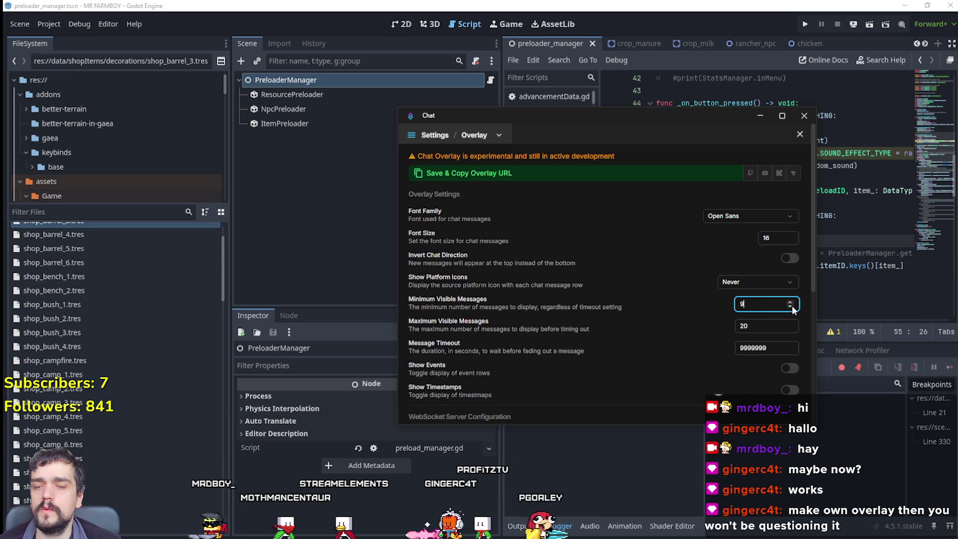
{"action": "left_click", "coordinate": [791, 306]}
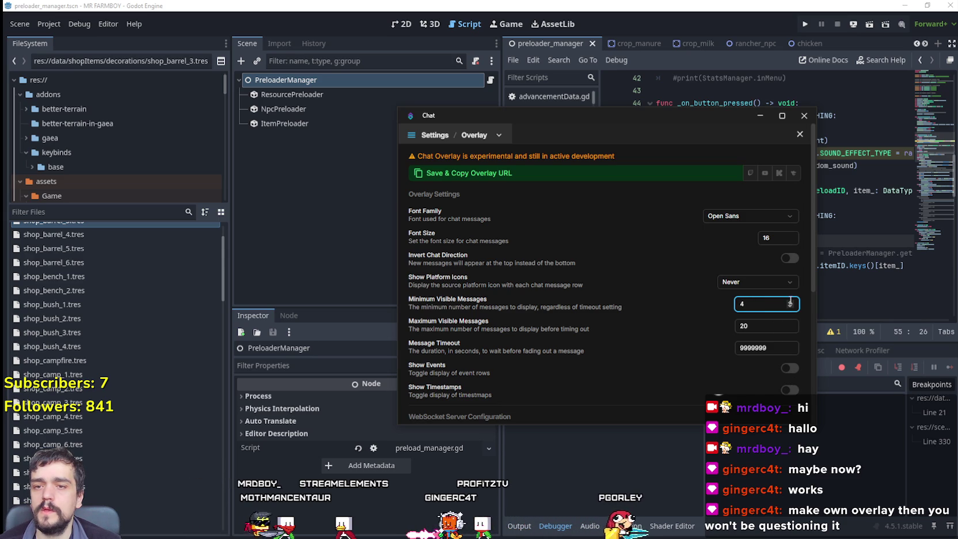
{"action": "double_click", "coordinate": [757, 327]}
{"action": "type", "text": "5"}
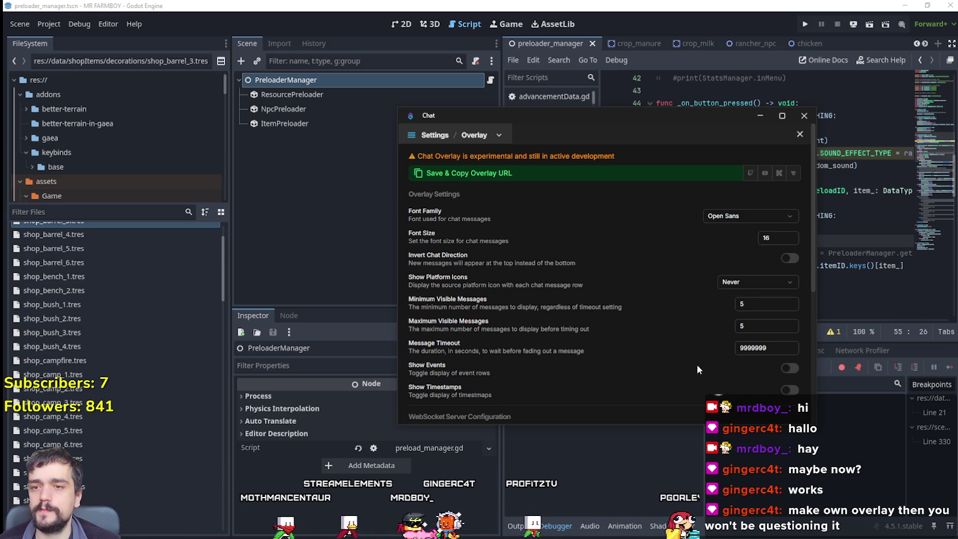
{"action": "left_click", "coordinate": [466, 179]}
{"action": "left_click", "coordinate": [466, 180]}
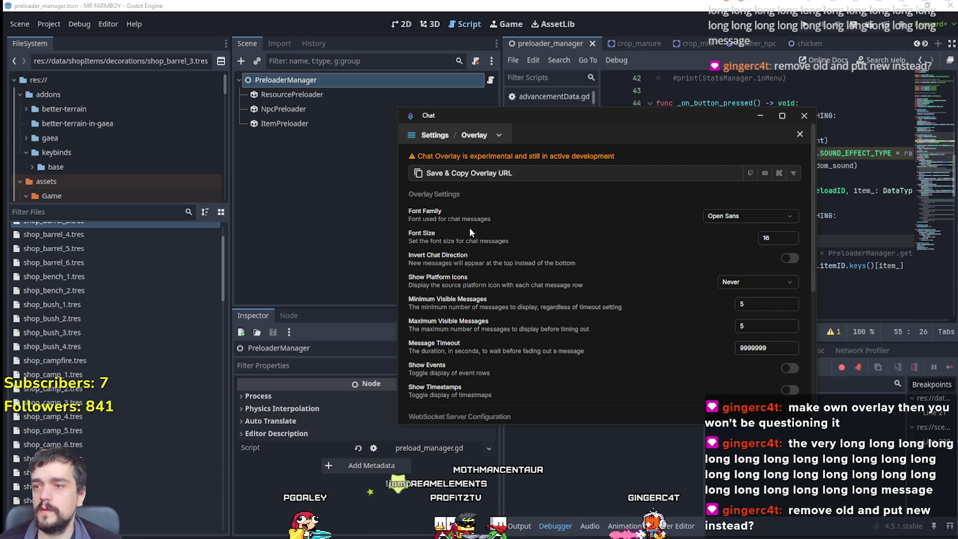
{"action": "scroll", "coordinate": [578, 260], "scroll_direction": "down", "scroll_amount": 1}
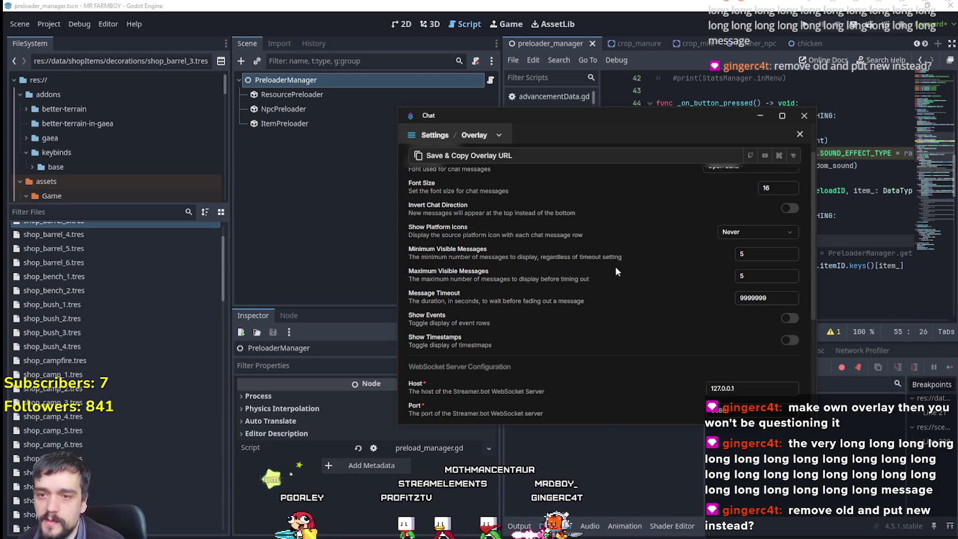
{"action": "scroll", "coordinate": [599, 384], "scroll_direction": "down", "scroll_amount": 5}
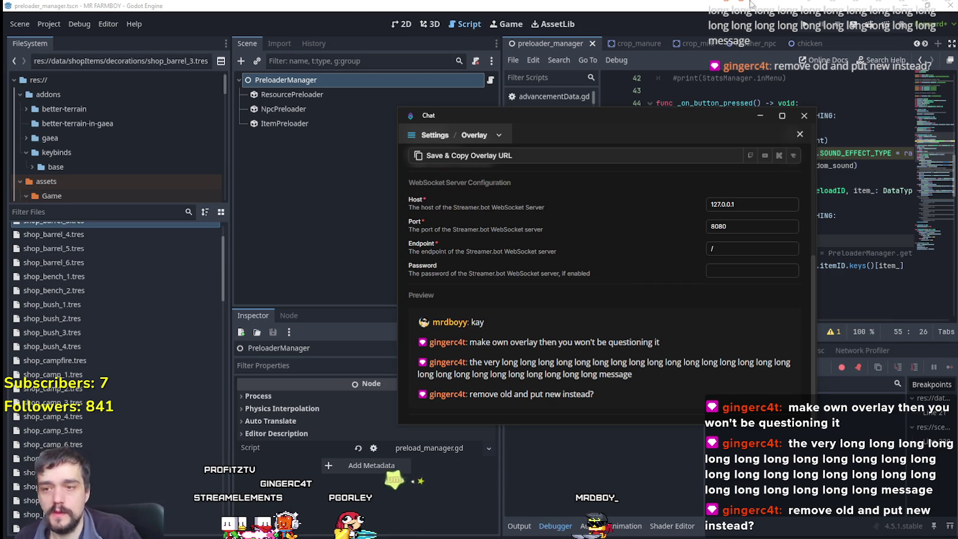
{"action": "scroll", "coordinate": [703, 312], "scroll_direction": "up", "scroll_amount": 5}
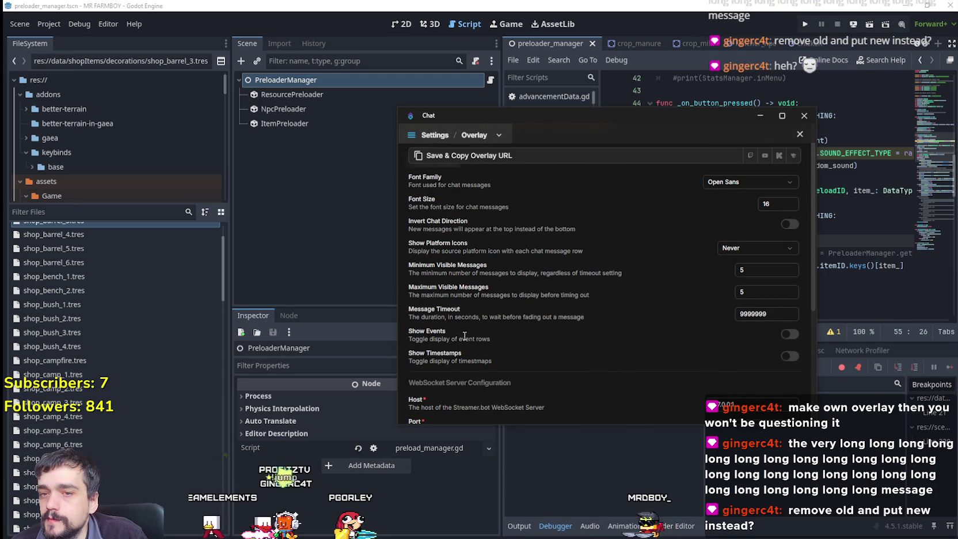
{"action": "scroll", "coordinate": [631, 327], "scroll_direction": "up", "scroll_amount": 1}
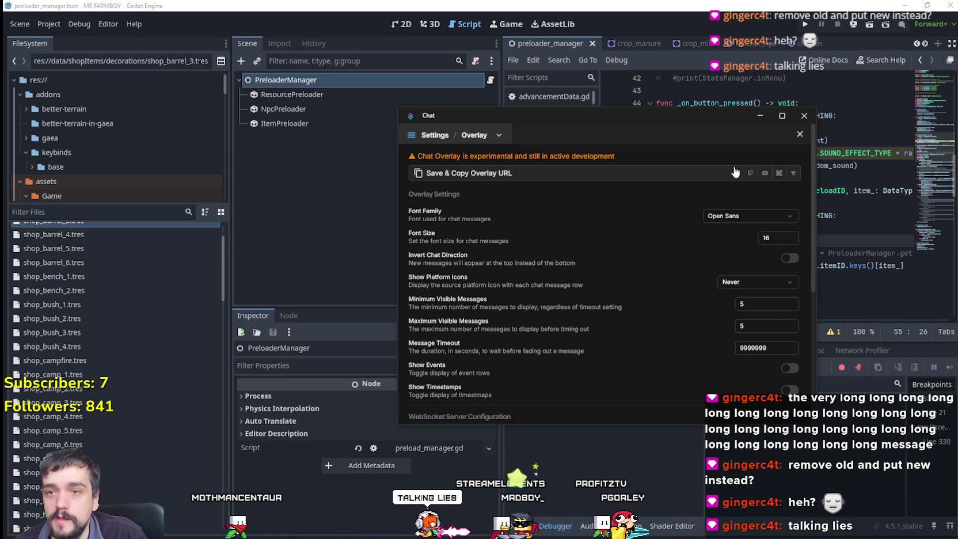
{"action": "left_click", "coordinate": [411, 135]}
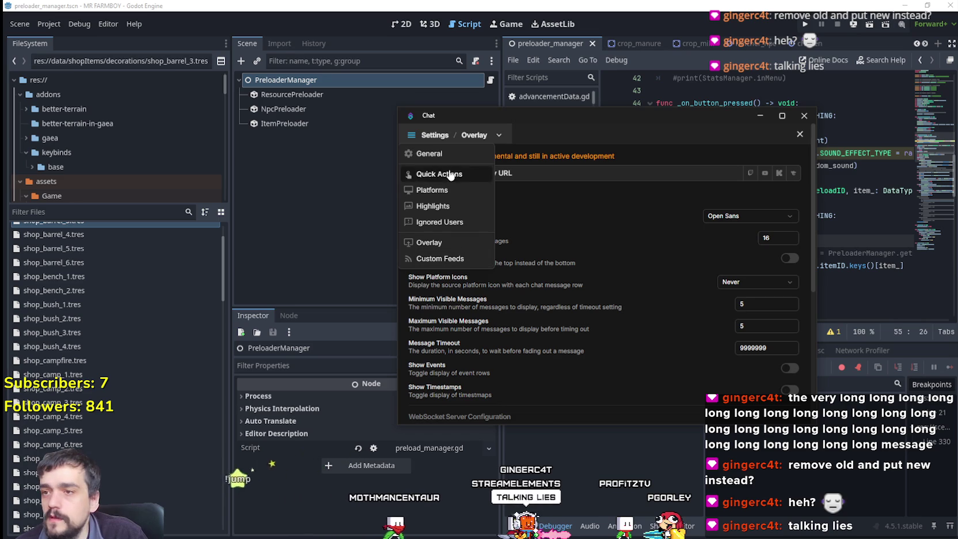
{"action": "left_click", "coordinate": [429, 243]}
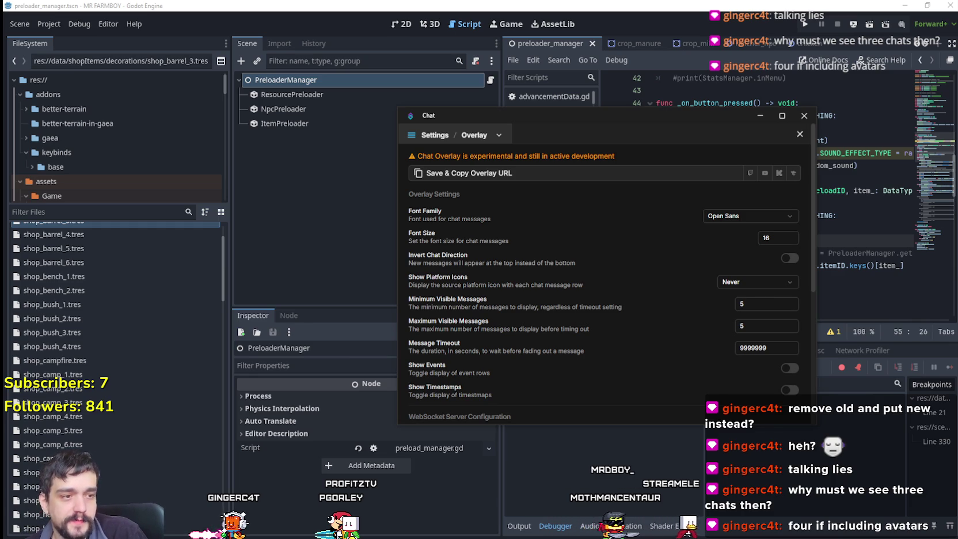
{"action": "scroll", "coordinate": [681, 307], "scroll_direction": "down", "scroll_amount": 5}
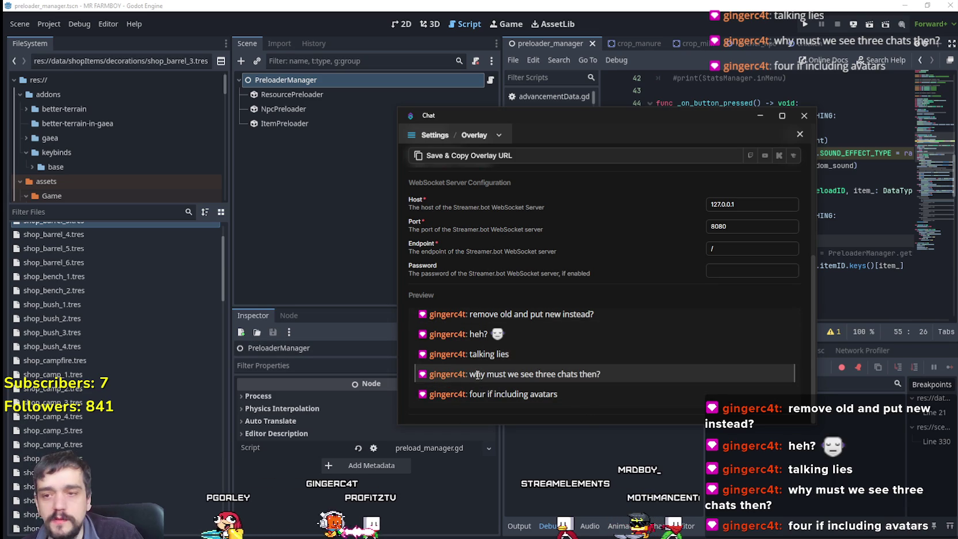
{"action": "scroll", "coordinate": [478, 375], "scroll_direction": "up", "scroll_amount": 5}
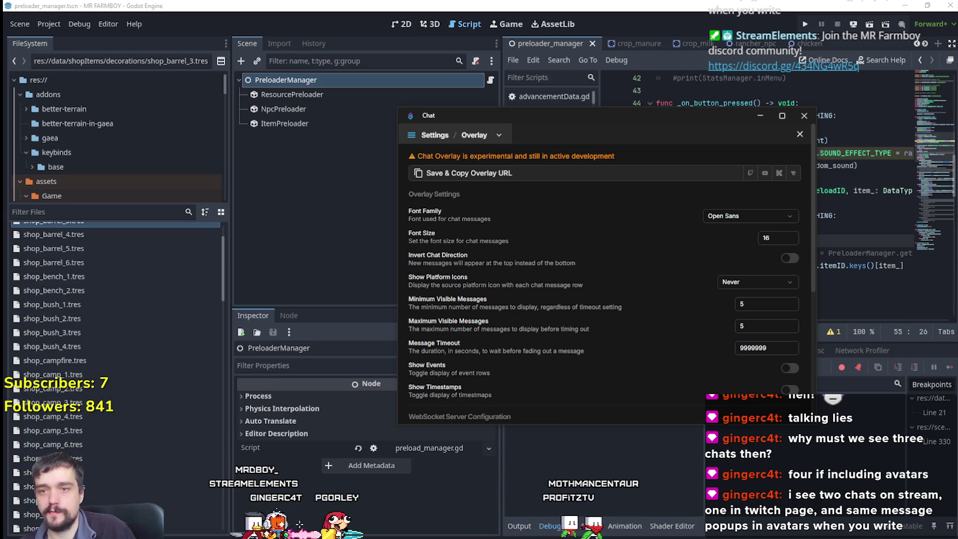
Turn on Show Events for the overlay and close the Chat window
{"action": "left_click", "coordinate": [788, 368]}
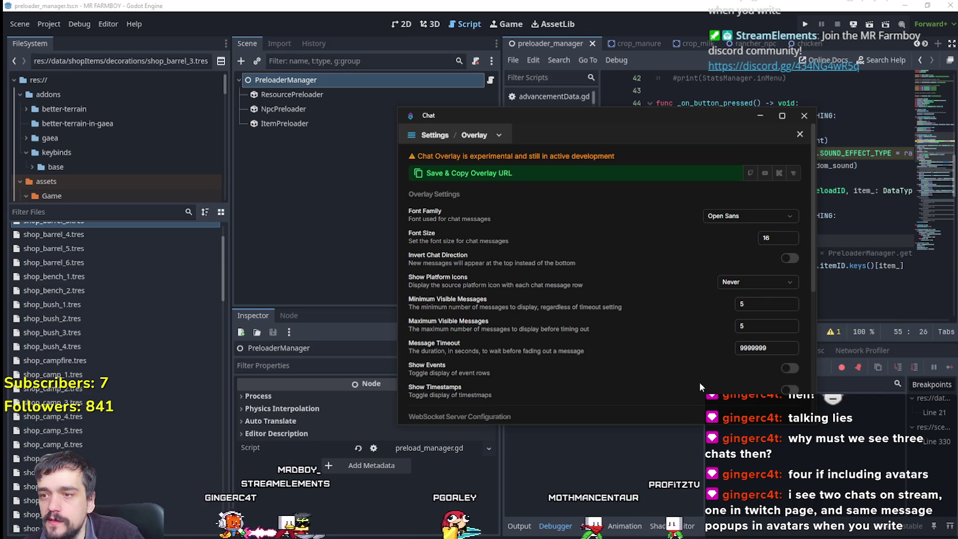
{"action": "scroll", "coordinate": [677, 376], "scroll_direction": "down", "scroll_amount": 1}
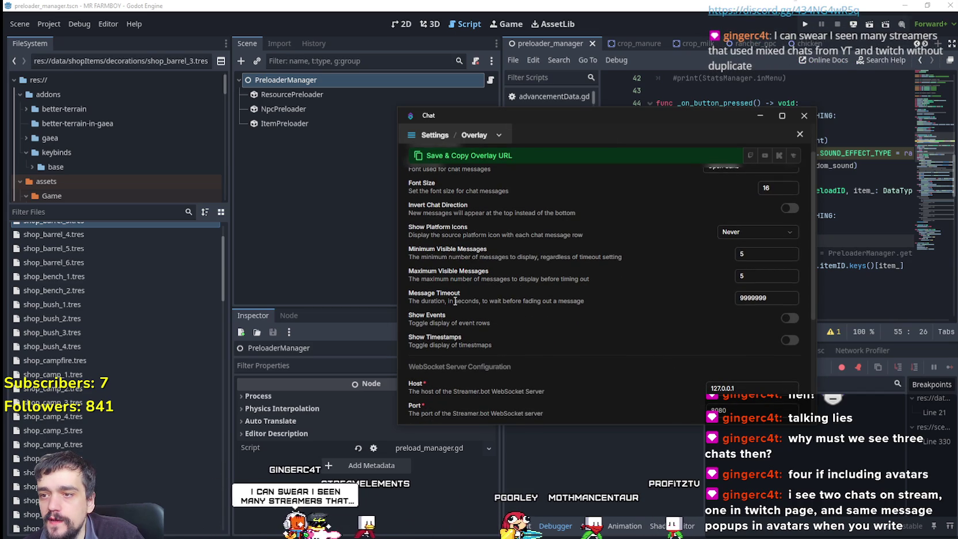
{"action": "scroll", "coordinate": [453, 307], "scroll_direction": "up", "scroll_amount": 1}
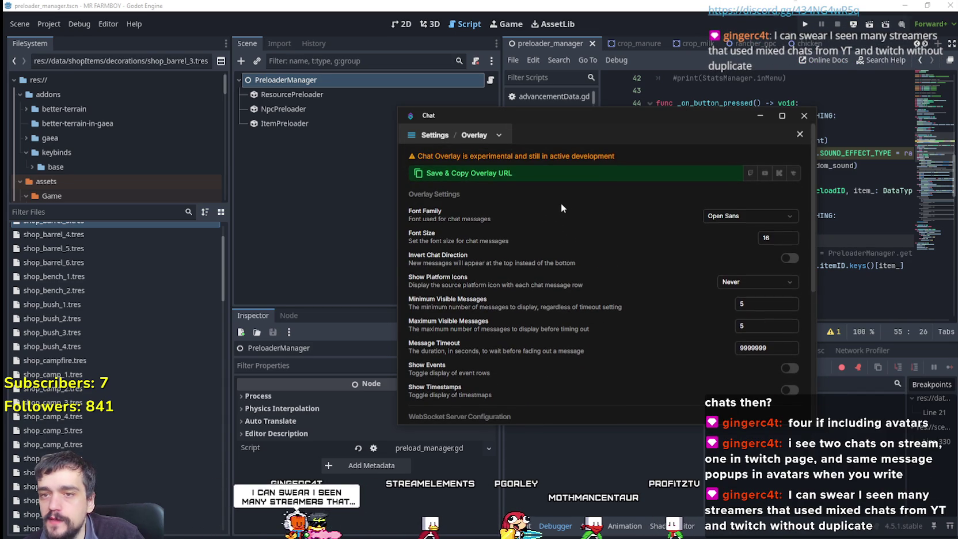
{"action": "scroll", "coordinate": [562, 204], "scroll_direction": "down", "scroll_amount": 1}
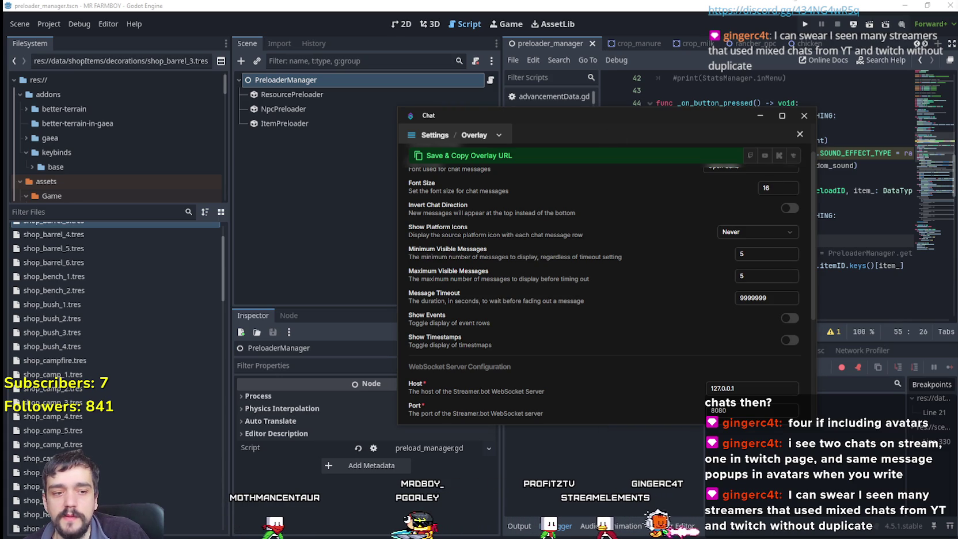
{"action": "left_click", "coordinate": [805, 115]}
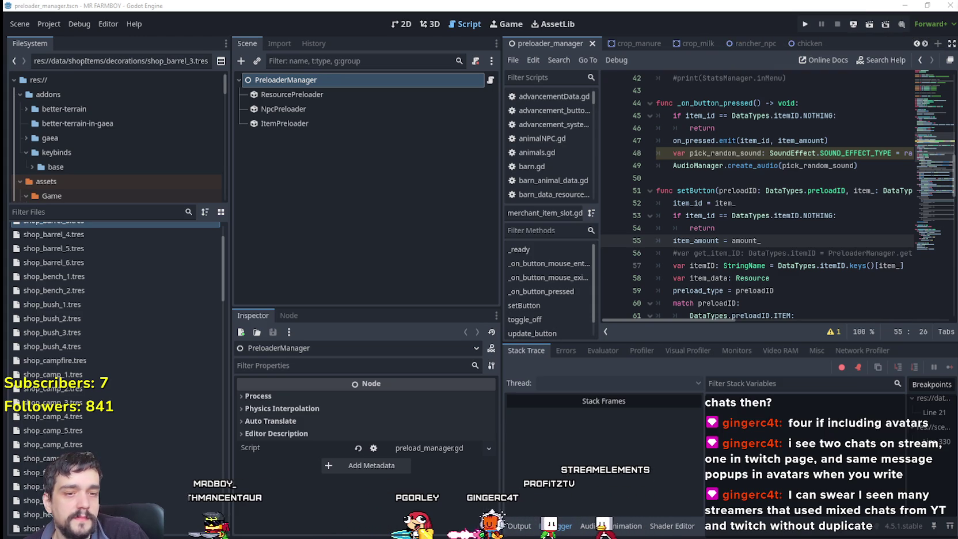
Widen the script editor and review setButton's NOTHING check, itemID lines and preloadID match
{"action": "left_click", "coordinate": [677, 240]}
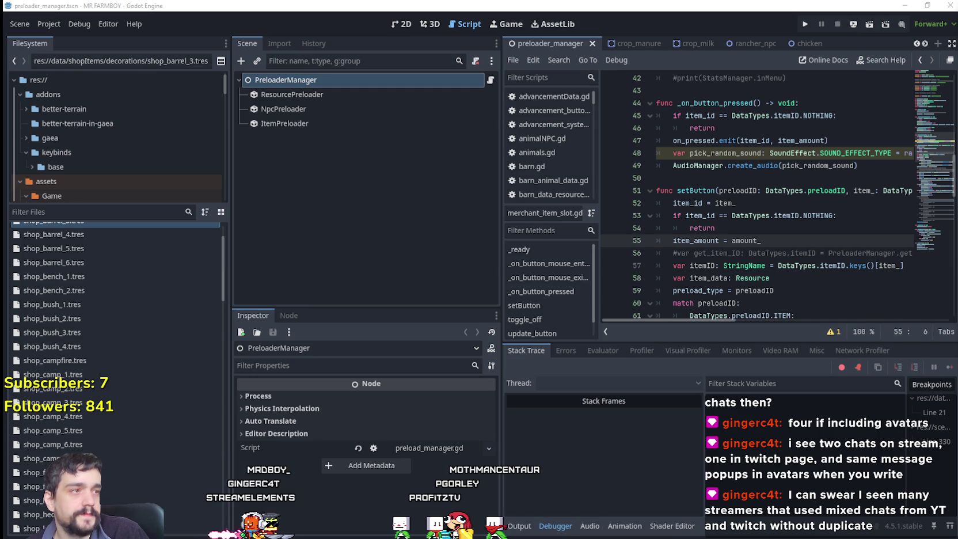
{"action": "left_click", "coordinate": [792, 215]}
{"action": "left_click_drag", "start_coordinate": [500, 242], "coordinate": [374, 241]}
{"action": "left_click", "coordinate": [775, 221]}
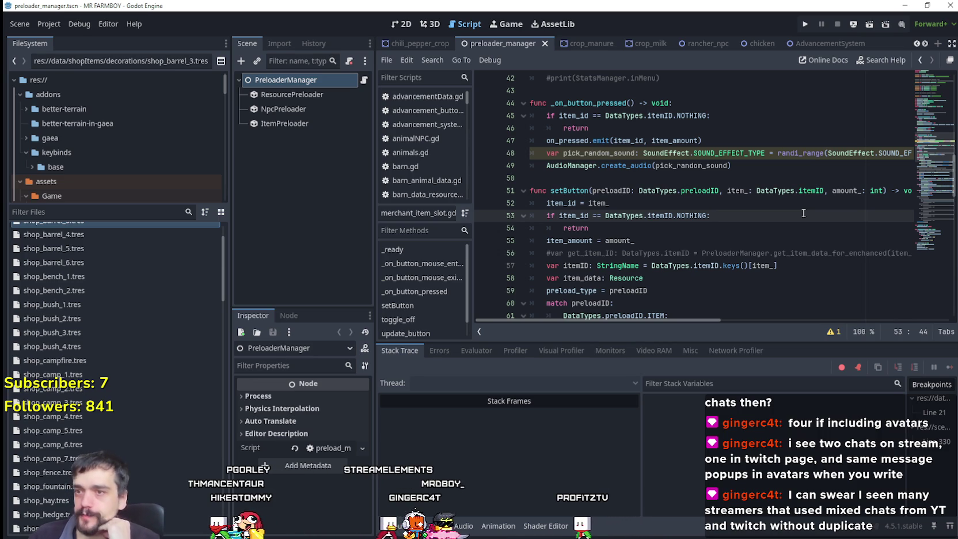
{"action": "scroll", "coordinate": [806, 179], "scroll_direction": "down", "scroll_amount": 2}
{"action": "left_click", "coordinate": [676, 207]}
{"action": "left_click", "coordinate": [681, 228]}
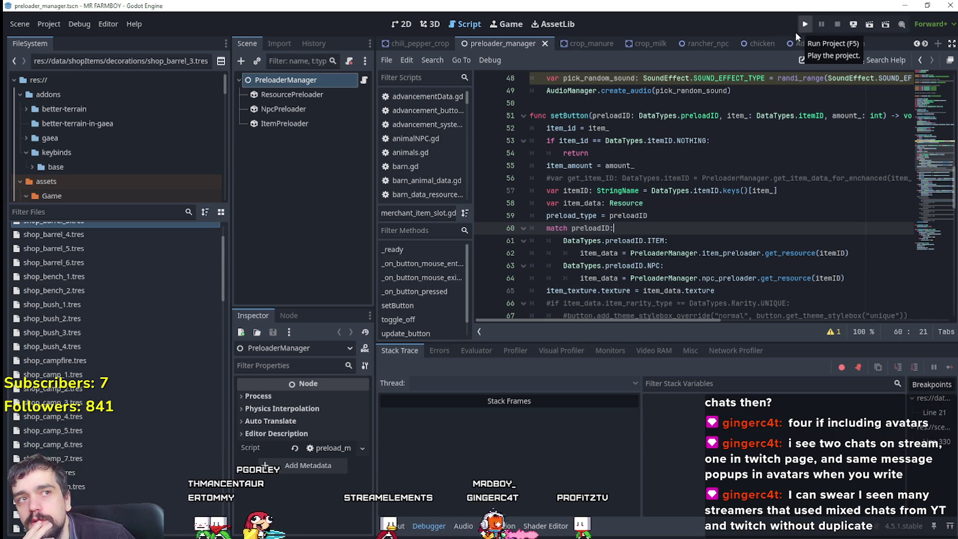
{"action": "left_click", "coordinate": [42, 212]}
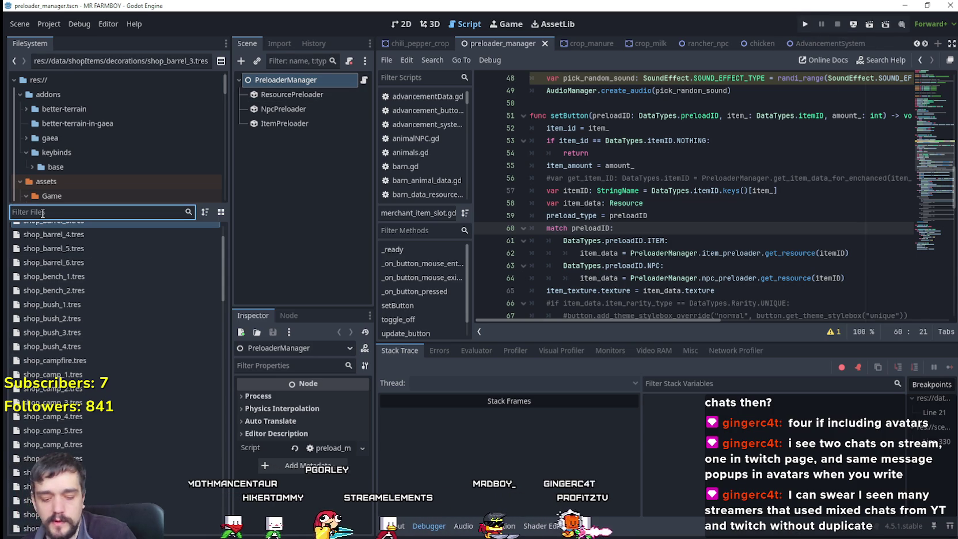
Filter files by 'mana' and open game_manager.gd at the king request count cases
{"action": "type", "text": "mana"}
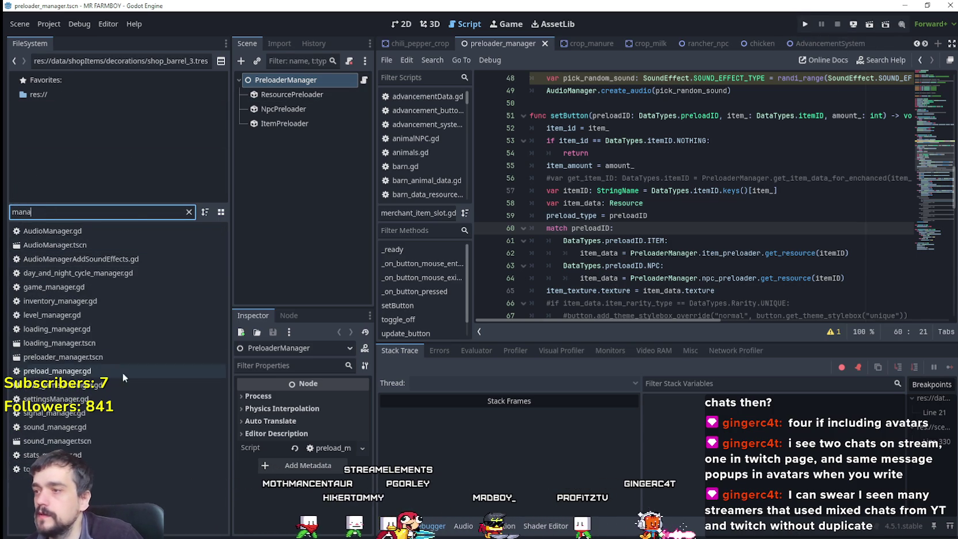
{"action": "double_click", "coordinate": [87, 286]}
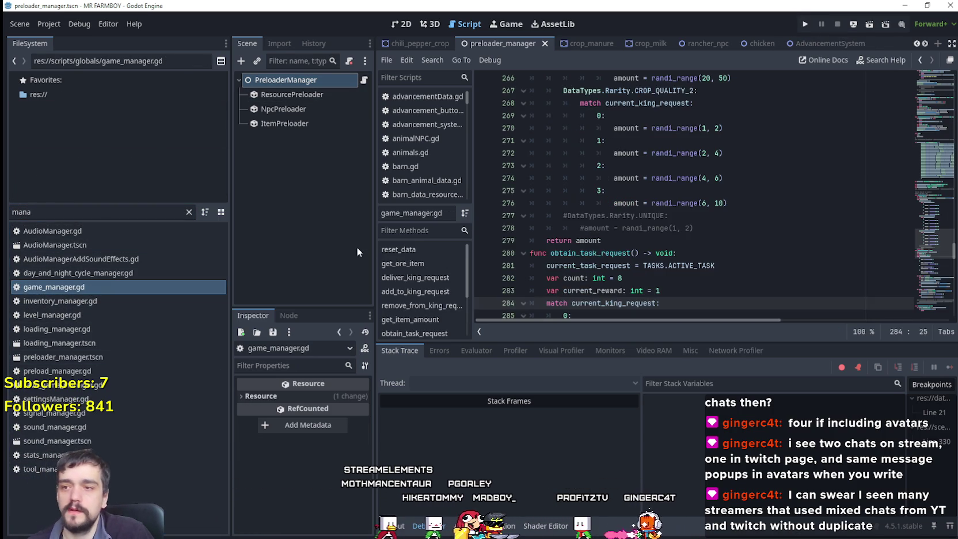
{"action": "scroll", "coordinate": [708, 261], "scroll_direction": "down", "scroll_amount": 2}
{"action": "left_click", "coordinate": [708, 265]}
Read through game_manager.gd to the end of obtain_task_request
{"action": "scroll", "coordinate": [708, 261], "scroll_direction": "down", "scroll_amount": 3}
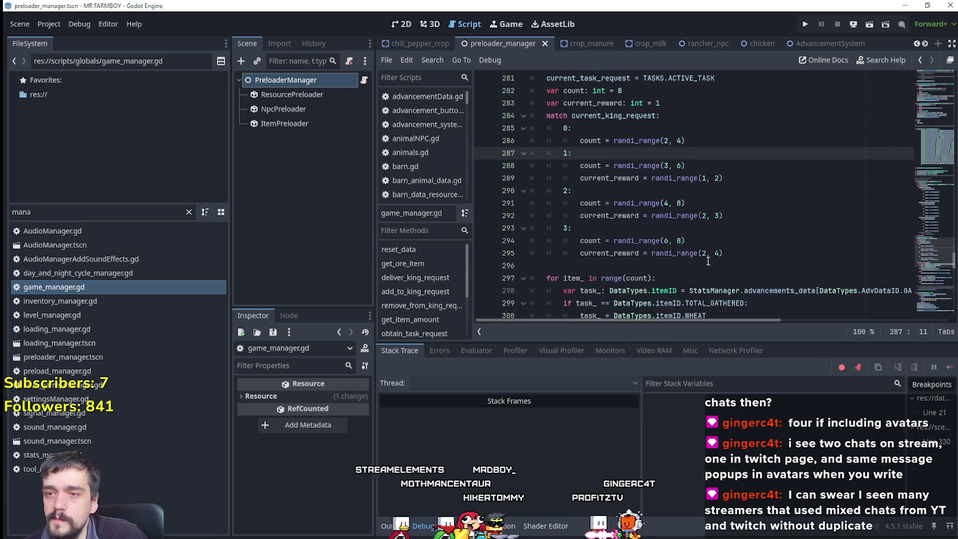
{"action": "scroll", "coordinate": [709, 261], "scroll_direction": "down", "scroll_amount": 3}
{"action": "scroll", "coordinate": [684, 266], "scroll_direction": "down", "scroll_amount": 2}
{"action": "scroll", "coordinate": [683, 266], "scroll_direction": "down", "scroll_amount": 2}
{"action": "left_click", "coordinate": [680, 204]}
{"action": "scroll", "coordinate": [680, 203], "scroll_direction": "up", "scroll_amount": 6}
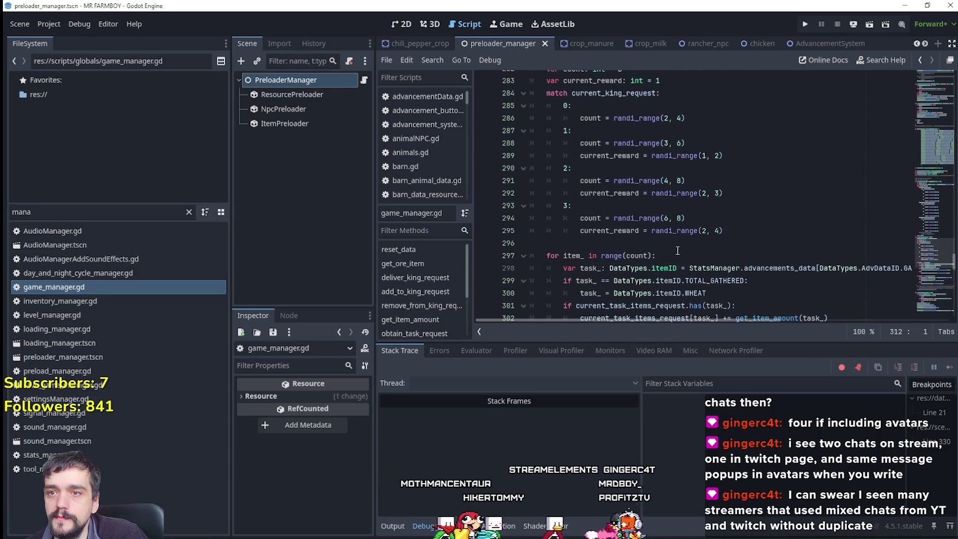
{"action": "scroll", "coordinate": [758, 221], "scroll_direction": "up", "scroll_amount": 2}
{"action": "scroll", "coordinate": [751, 217], "scroll_direction": "down", "scroll_amount": 1}
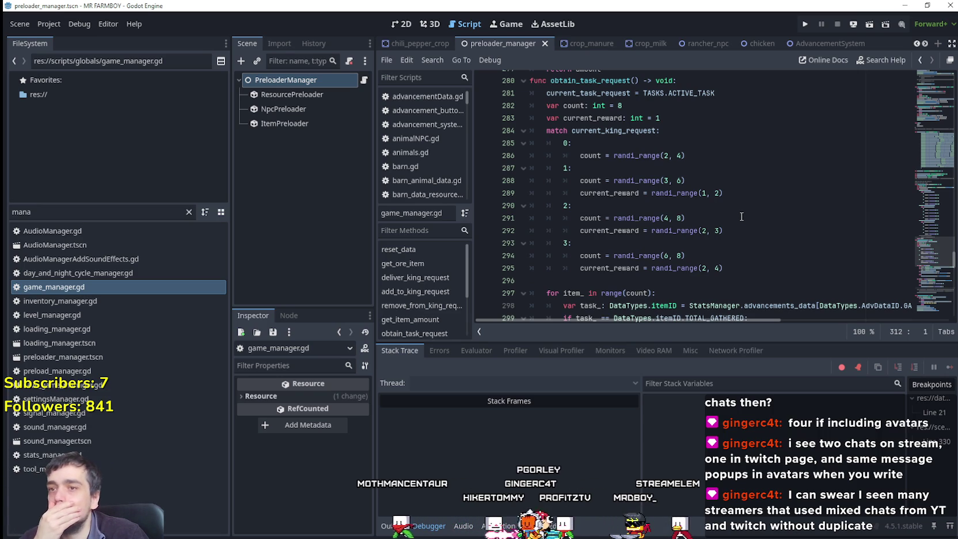
{"action": "scroll", "coordinate": [742, 216], "scroll_direction": "up", "scroll_amount": 1}
{"action": "scroll", "coordinate": [742, 216], "scroll_direction": "down", "scroll_amount": 6}
{"action": "scroll", "coordinate": [553, 197], "scroll_direction": "down", "scroll_amount": 5}
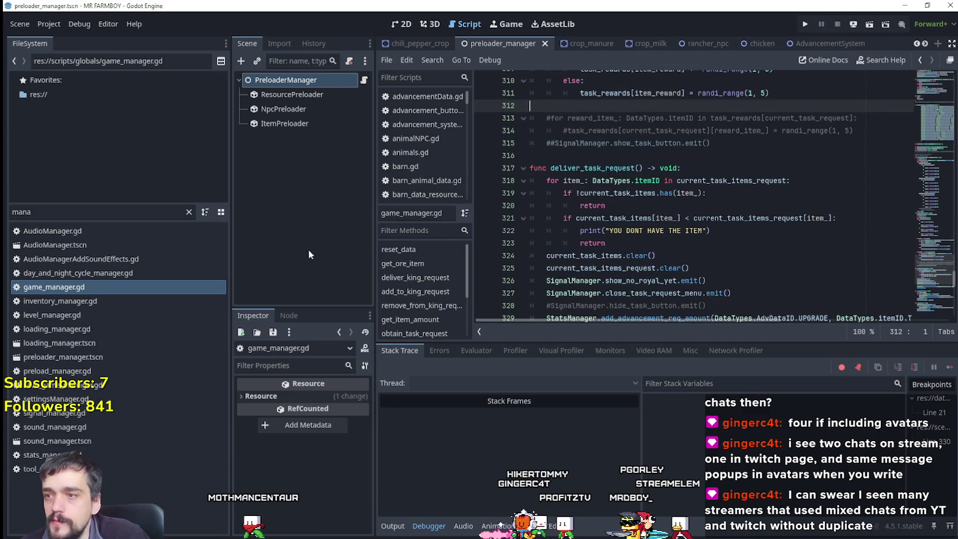
Widen the code view, check deliver_task_request's item ownership test, and run the game
{"action": "left_click_drag", "start_coordinate": [374, 255], "coordinate": [343, 255]}
{"action": "left_click", "coordinate": [744, 167]}
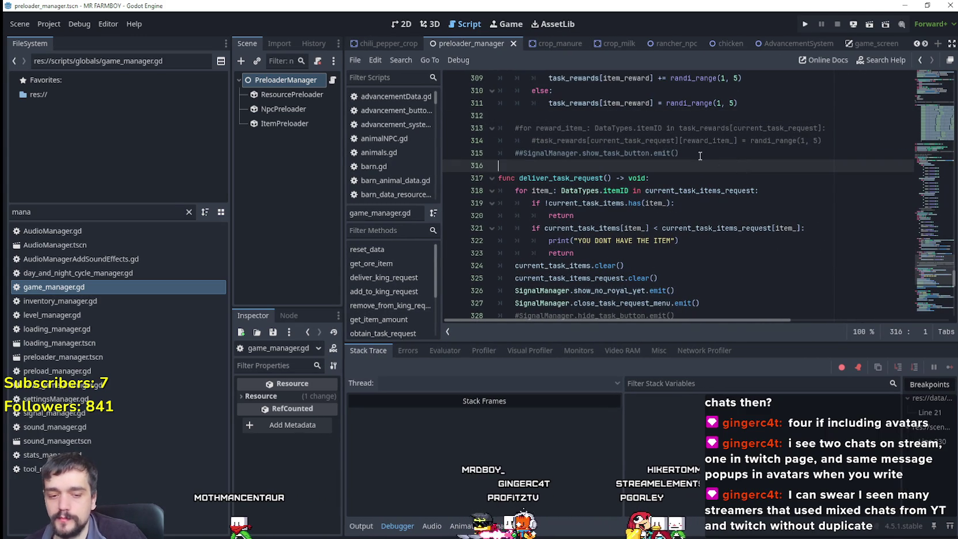
{"action": "left_click_drag", "start_coordinate": [229, 382], "coordinate": [165, 382]}
{"action": "left_click", "coordinate": [518, 205]}
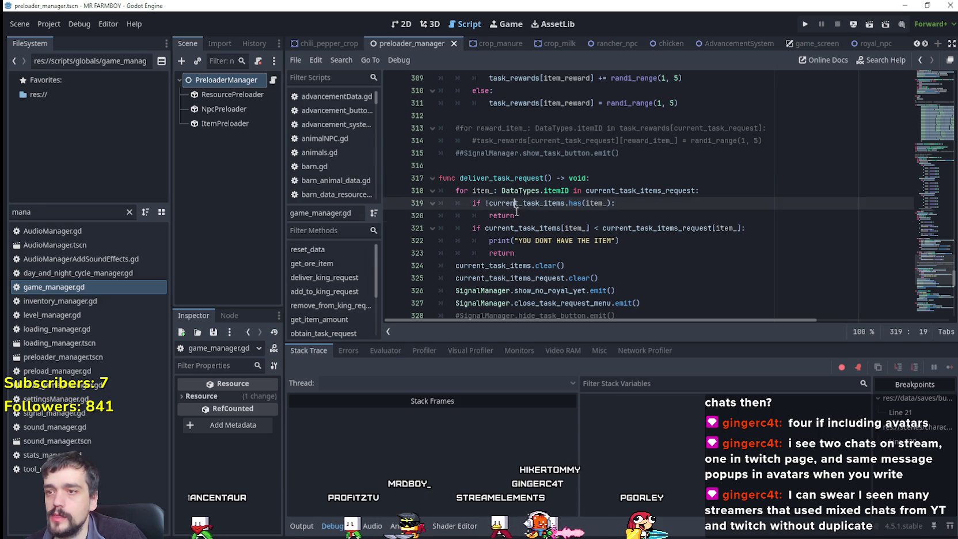
{"action": "key", "text": "Down"}
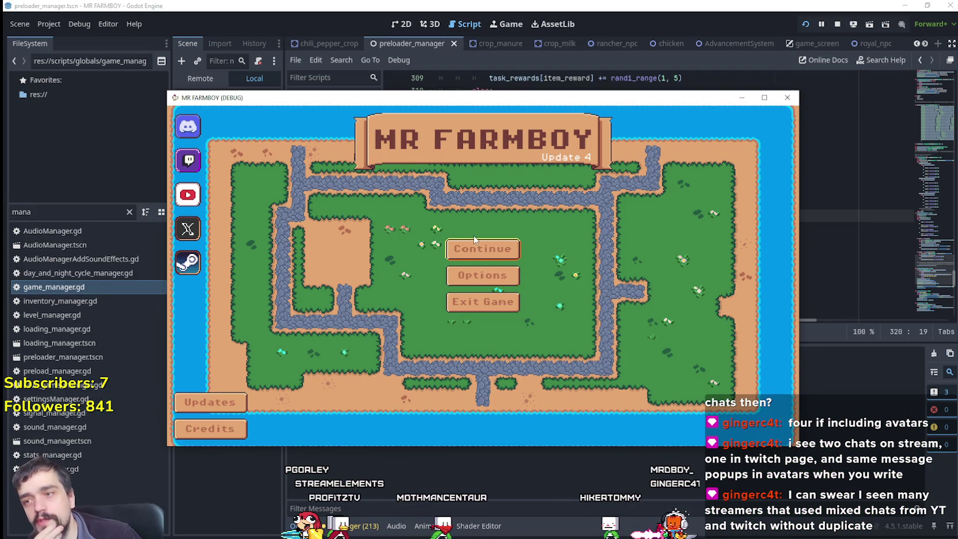
Choose Save 2 from the Continue save-game list and make the game window fill the screen
{"action": "left_click", "coordinate": [499, 254]}
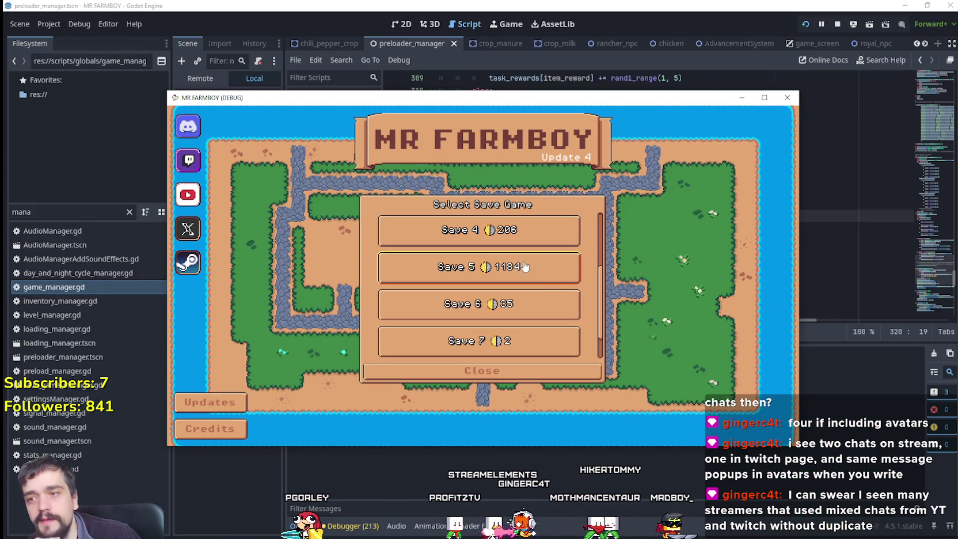
{"action": "scroll", "coordinate": [543, 282], "scroll_direction": "down", "scroll_amount": 1}
{"action": "scroll", "coordinate": [558, 294], "scroll_direction": "up", "scroll_amount": 3}
{"action": "scroll", "coordinate": [553, 291], "scroll_direction": "up", "scroll_amount": 1}
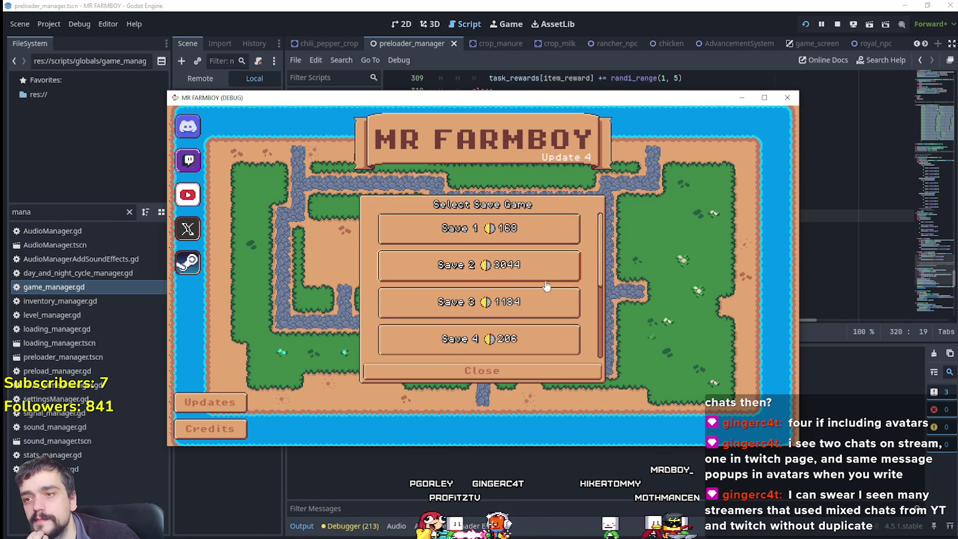
{"action": "left_click", "coordinate": [469, 261]}
{"action": "left_click", "coordinate": [765, 98]}
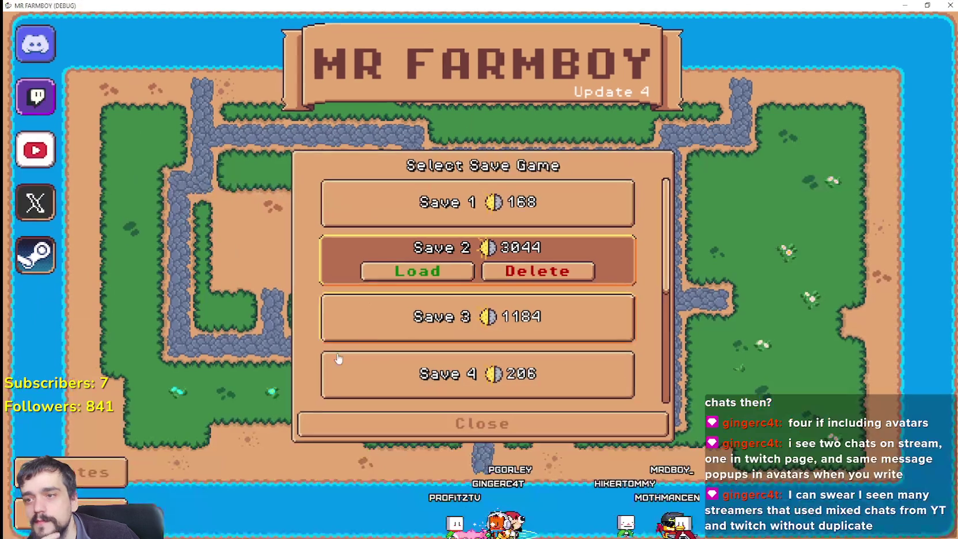
Load Save 2 and look through the Market inventory before closing it
{"action": "left_click", "coordinate": [448, 271]}
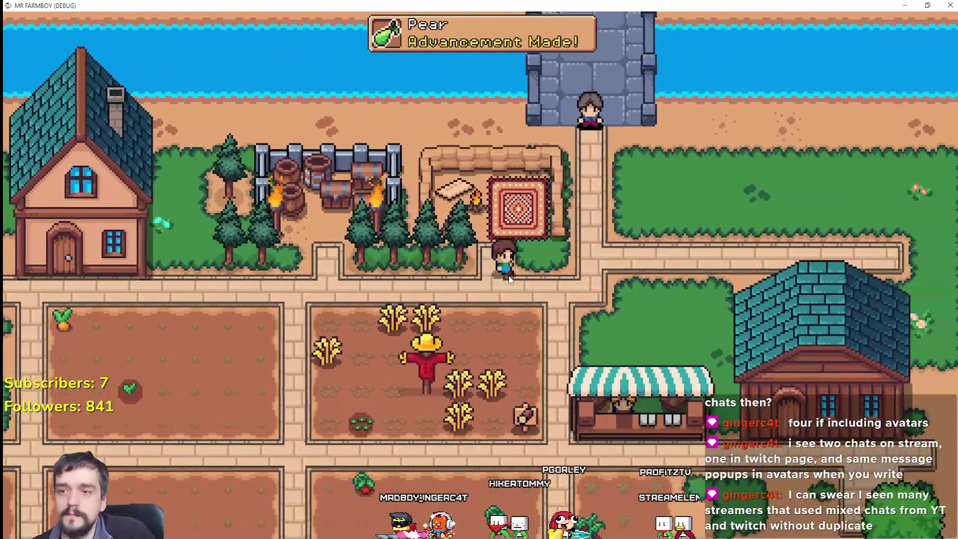
{"action": "left_click", "coordinate": [639, 404]}
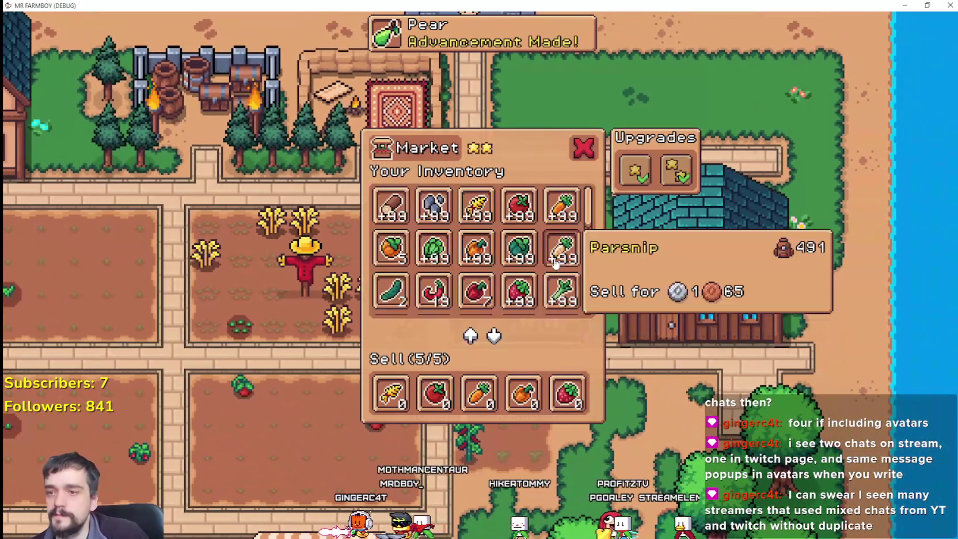
{"action": "scroll", "coordinate": [555, 262], "scroll_direction": "down", "scroll_amount": 2}
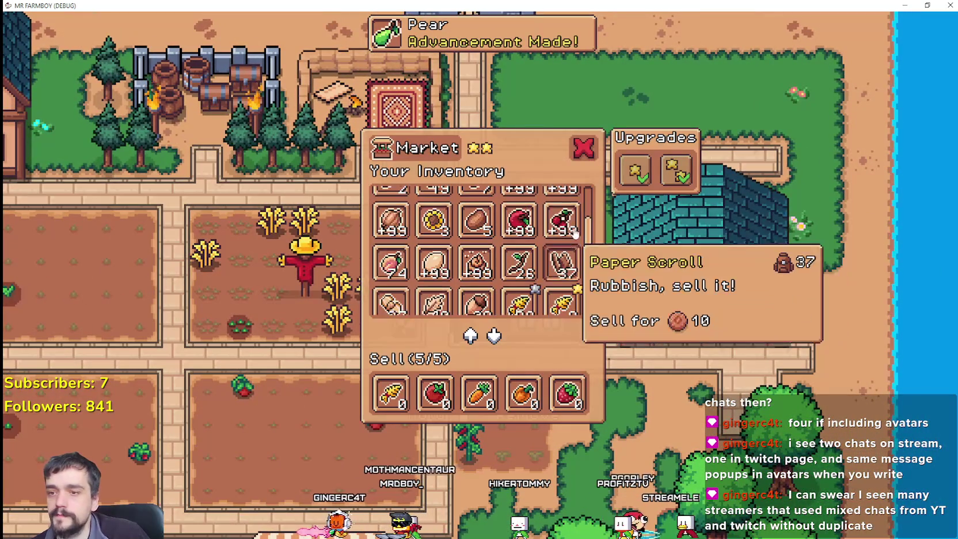
{"action": "key", "text": "Escape"}
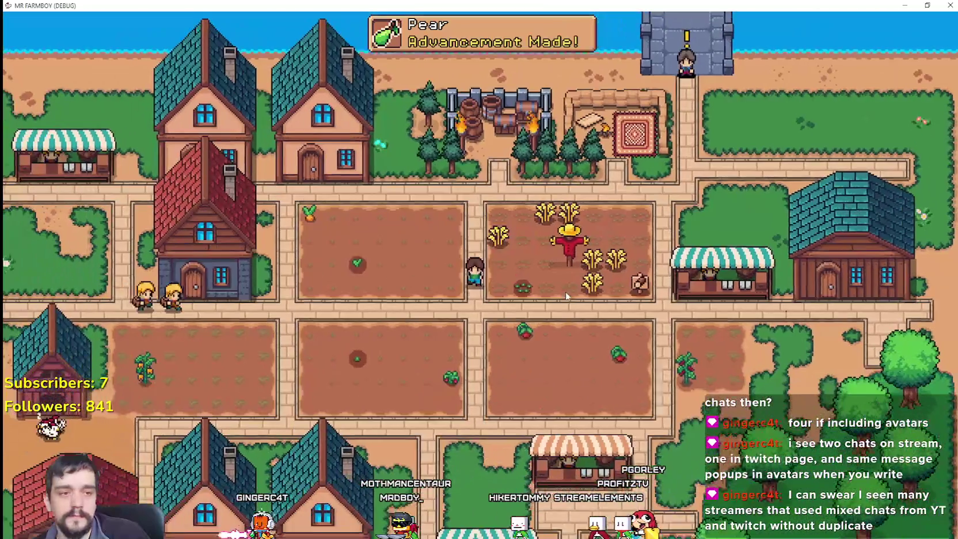
Review the Crops, Workers, Animals and Decorations advancements, where Decorations shows two tree unlocks
{"action": "key", "text": "a"}
{"action": "left_click", "coordinate": [301, 124]}
{"action": "left_click", "coordinate": [343, 118]}
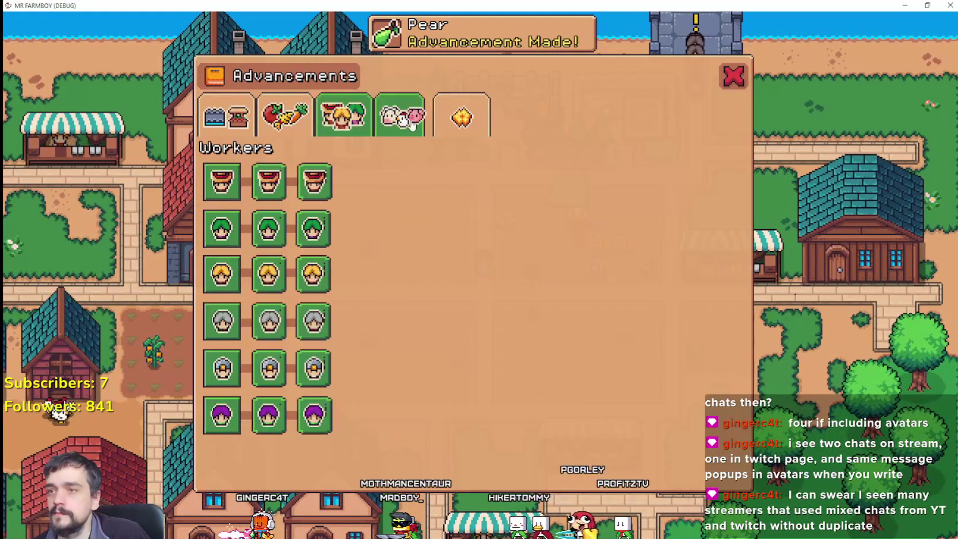
{"action": "left_click", "coordinate": [403, 118]}
{"action": "left_click", "coordinate": [462, 118]}
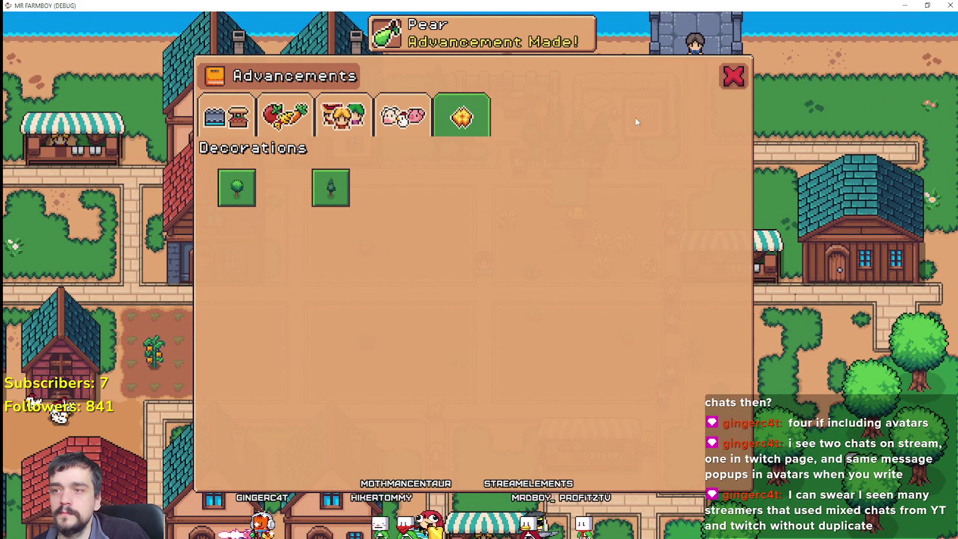
{"action": "left_click", "coordinate": [733, 76]}
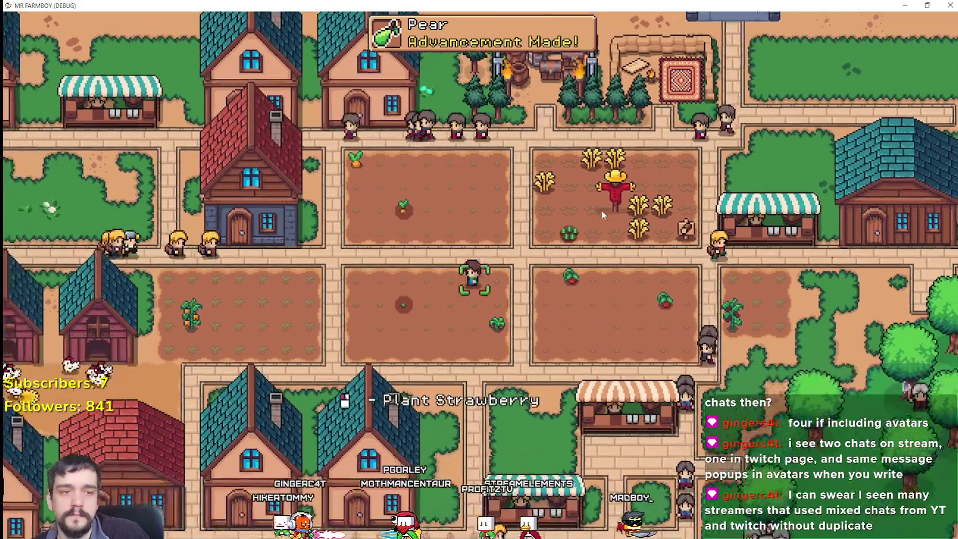
Walk the farmer across the farm and scroll the crafting recipes
{"action": "key", "text": "a"}
{"action": "key", "text": "s"}
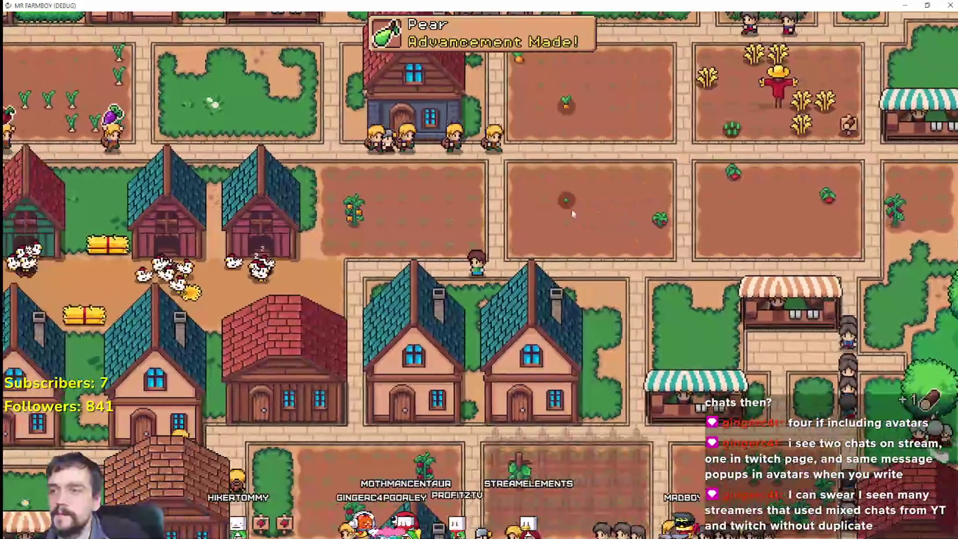
{"action": "key", "text": "c"}
{"action": "scroll", "coordinate": [251, 283], "scroll_direction": "down", "scroll_amount": 5}
{"action": "scroll", "coordinate": [251, 283], "scroll_direction": "up", "scroll_amount": 7}
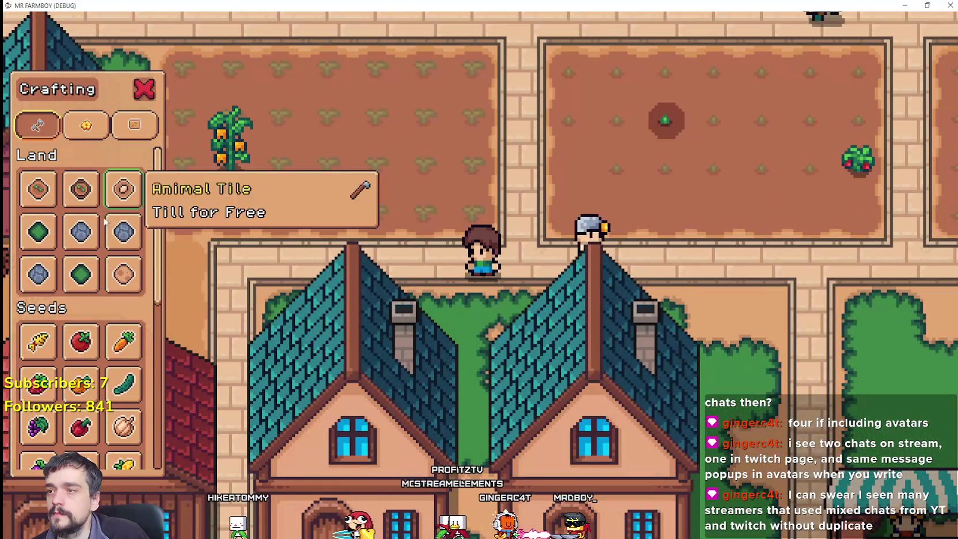
Walk the farmer along the paths to the market stall and check the market window
{"action": "scroll", "coordinate": [116, 328], "scroll_direction": "down", "scroll_amount": 5}
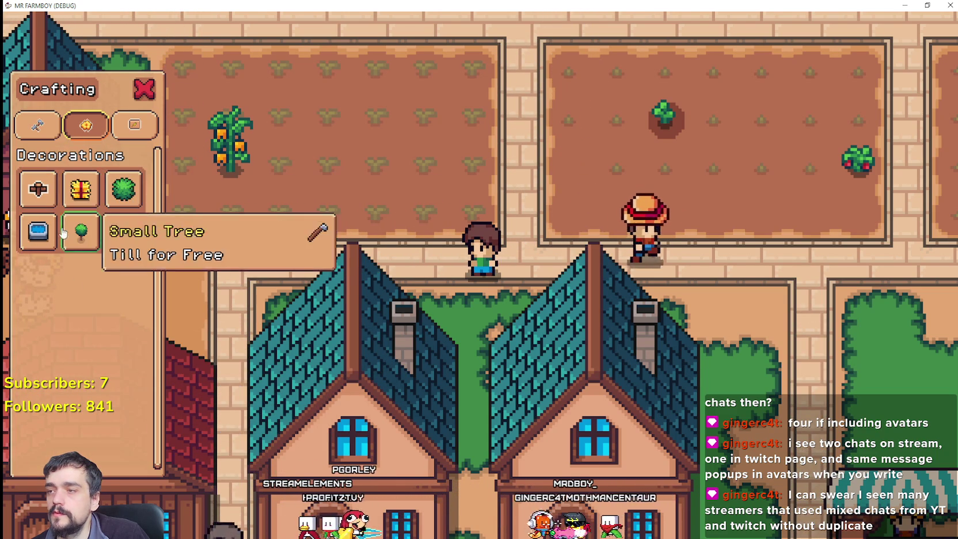
{"action": "key", "text": "a"}
{"action": "key", "text": "w"}
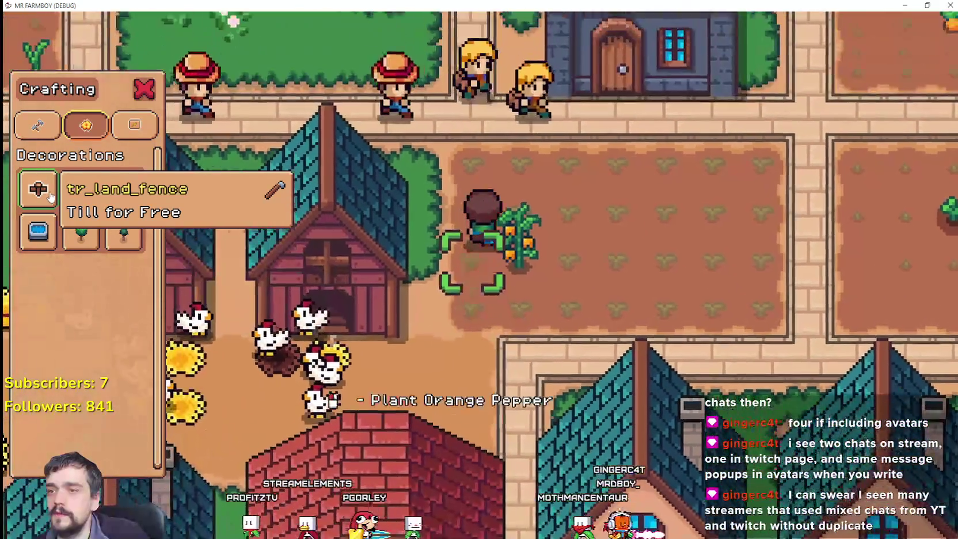
{"action": "key", "text": "w"}
{"action": "key", "text": "s"}
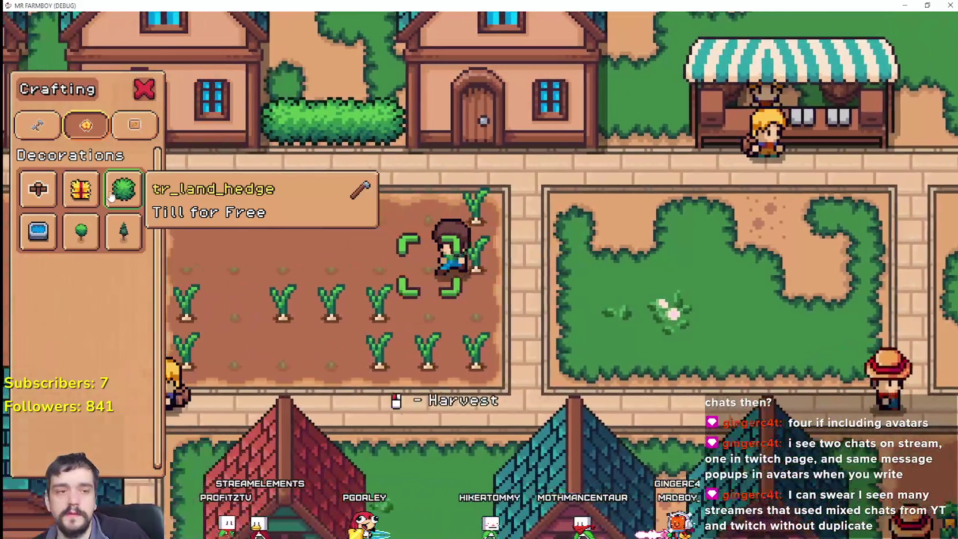
{"action": "key", "text": "d"}
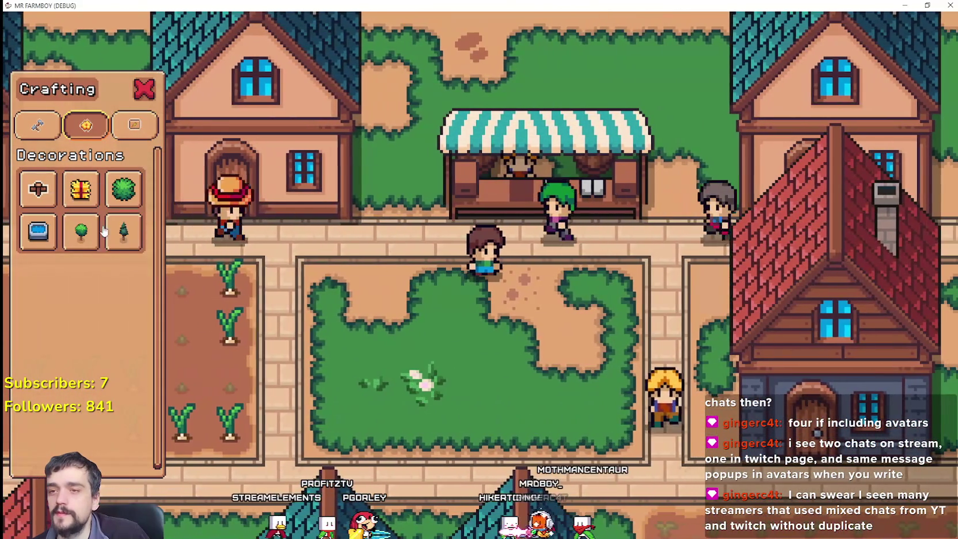
{"action": "key", "text": "w"}
{"action": "left_click", "coordinate": [630, 245]}
{"action": "key", "text": "Escape"}
Bring up the crafting recipes on the Signs category and scroll through them
{"action": "key", "text": "c"}
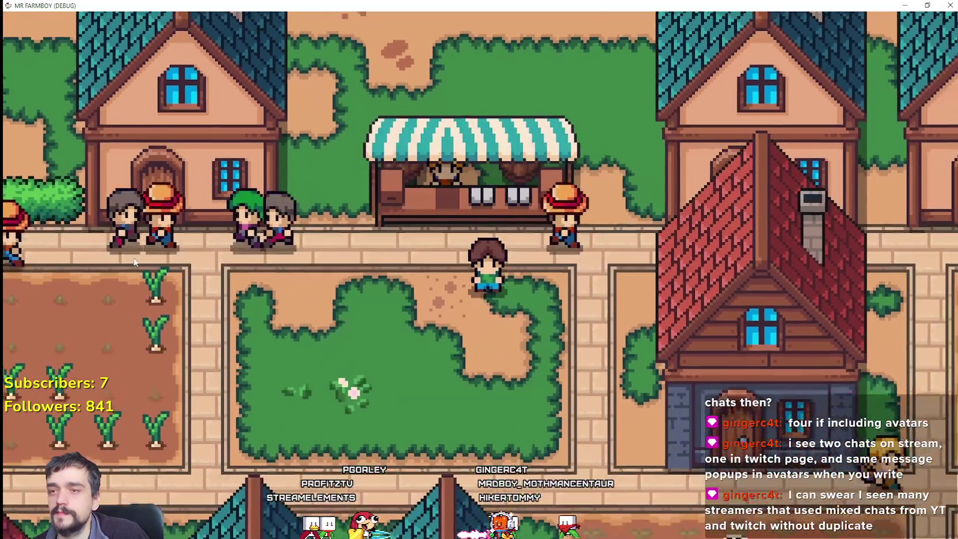
{"action": "left_click", "coordinate": [134, 124]}
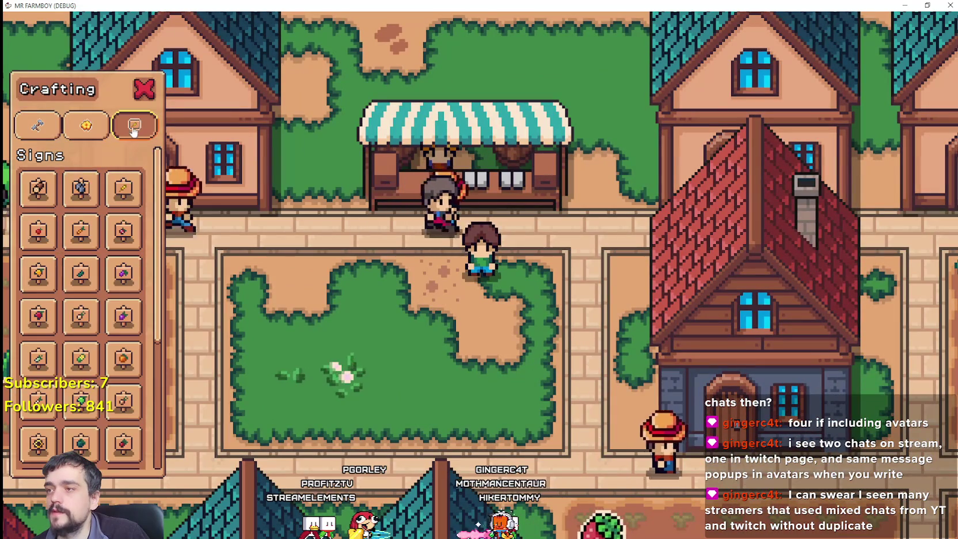
{"action": "scroll", "coordinate": [121, 242], "scroll_direction": "down", "scroll_amount": 5}
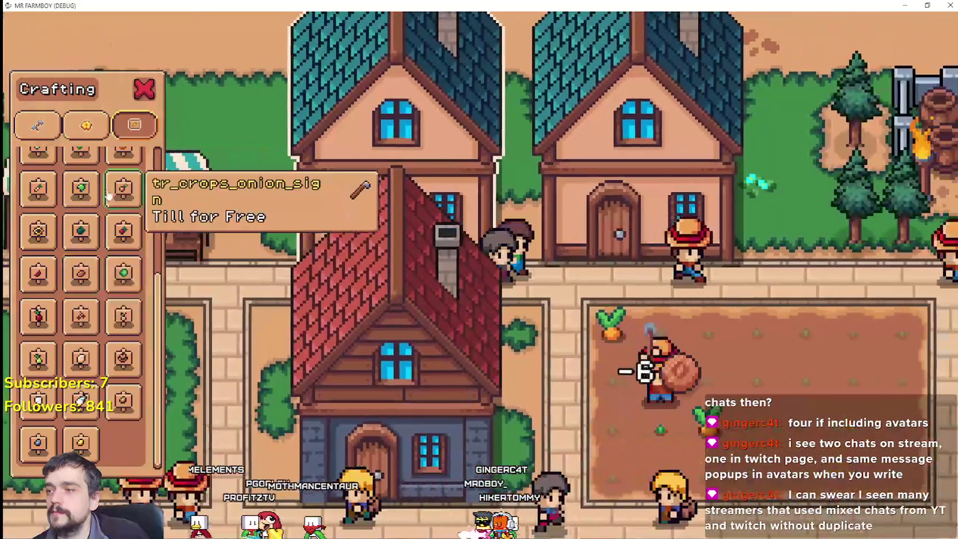
{"action": "scroll", "coordinate": [75, 236], "scroll_direction": "up", "scroll_amount": 4}
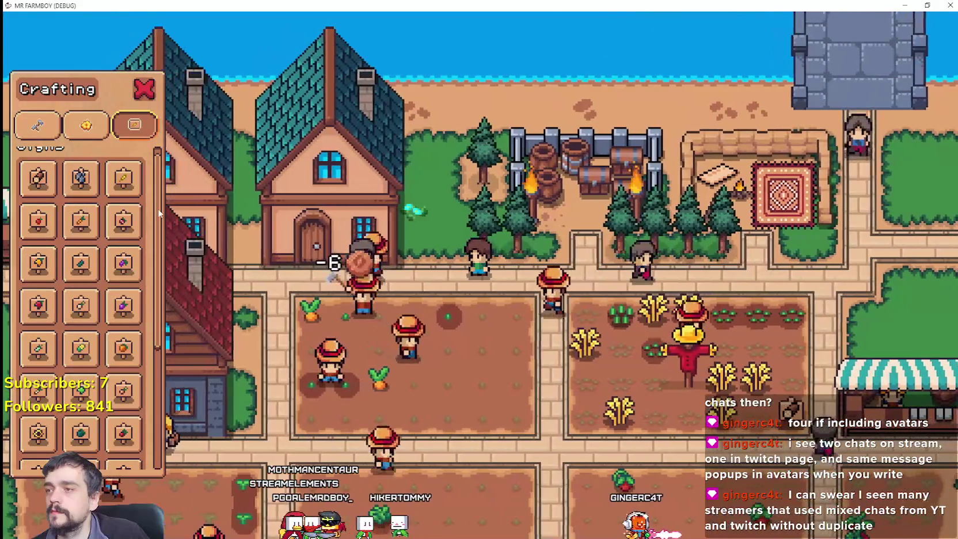
{"action": "scroll", "coordinate": [86, 288], "scroll_direction": "down", "scroll_amount": 5}
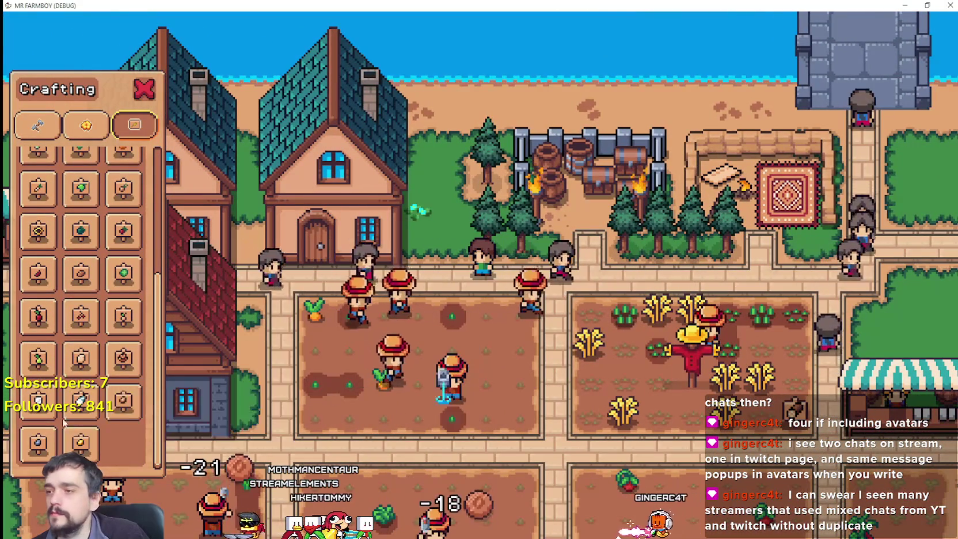
{"action": "scroll", "coordinate": [58, 403], "scroll_direction": "up", "scroll_amount": 5}
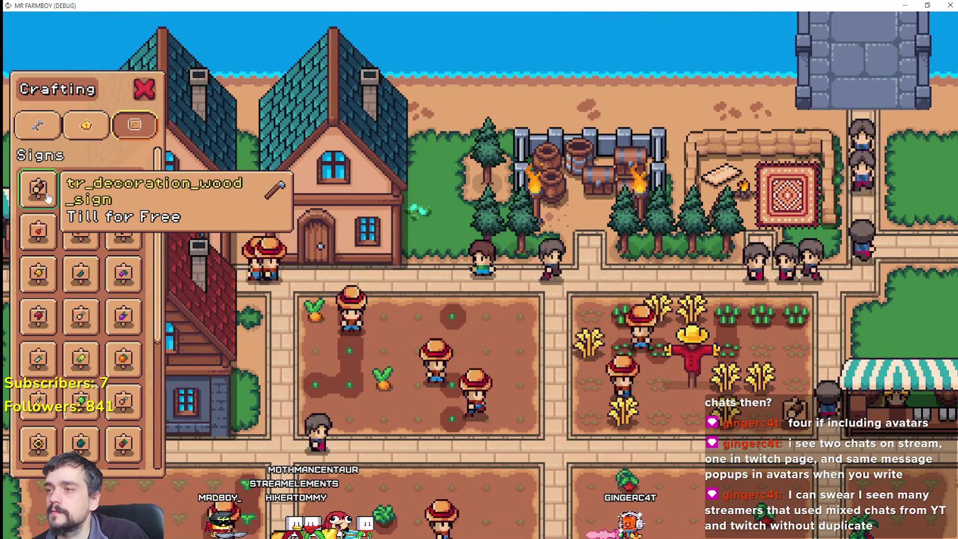
Compare the Decorations recipes with the sign recipes, then return to the Godot editor
{"action": "left_click", "coordinate": [88, 127]}
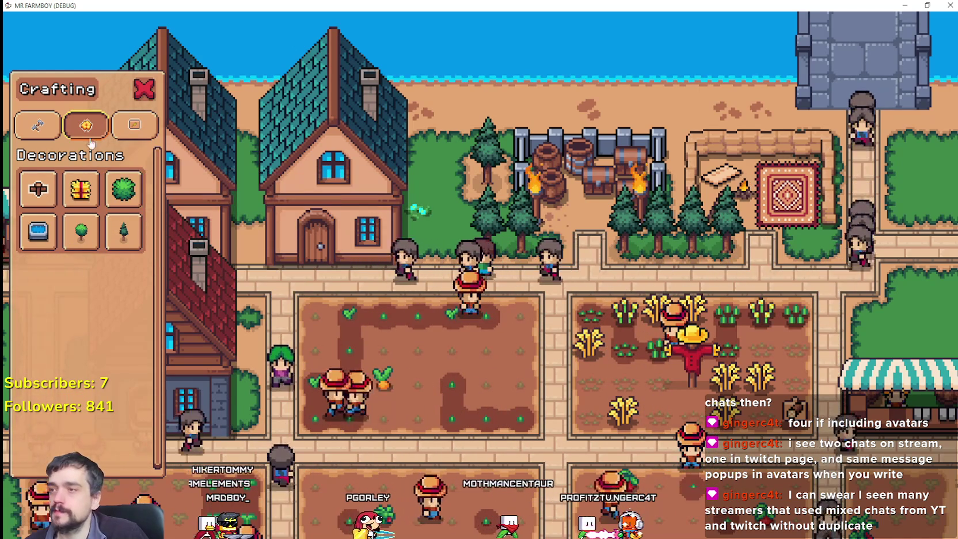
{"action": "left_click", "coordinate": [134, 125]}
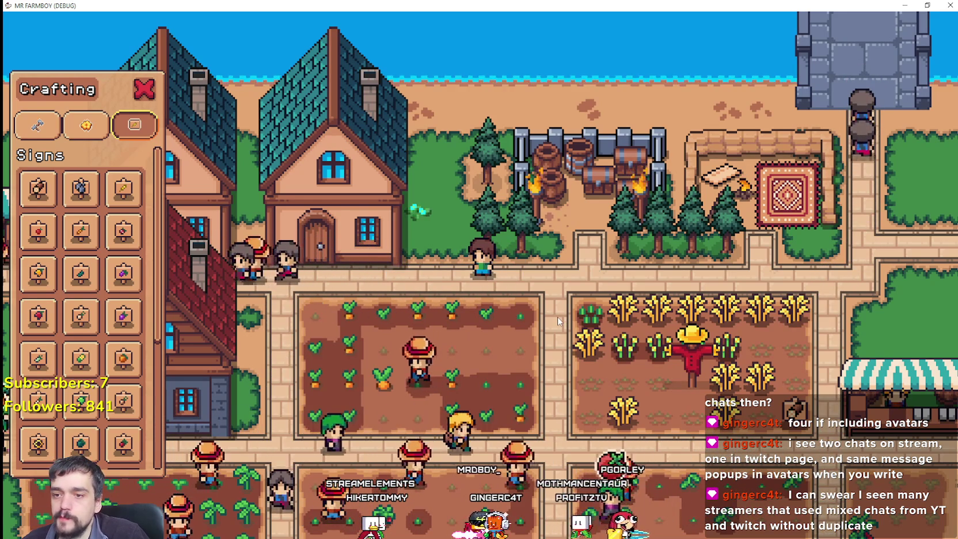
{"action": "scroll", "coordinate": [483, 281], "scroll_direction": "up", "scroll_amount": 3}
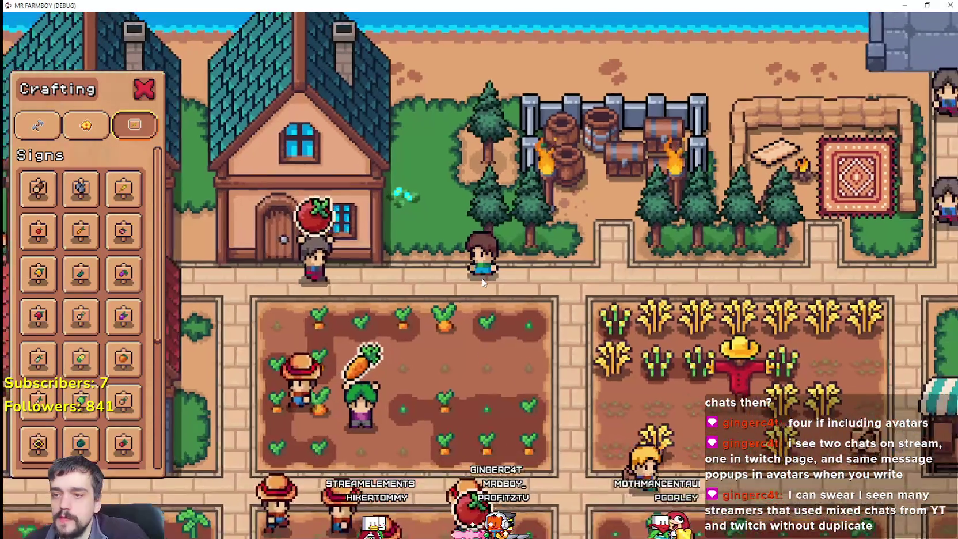
{"action": "scroll", "coordinate": [482, 279], "scroll_direction": "down", "scroll_amount": 1}
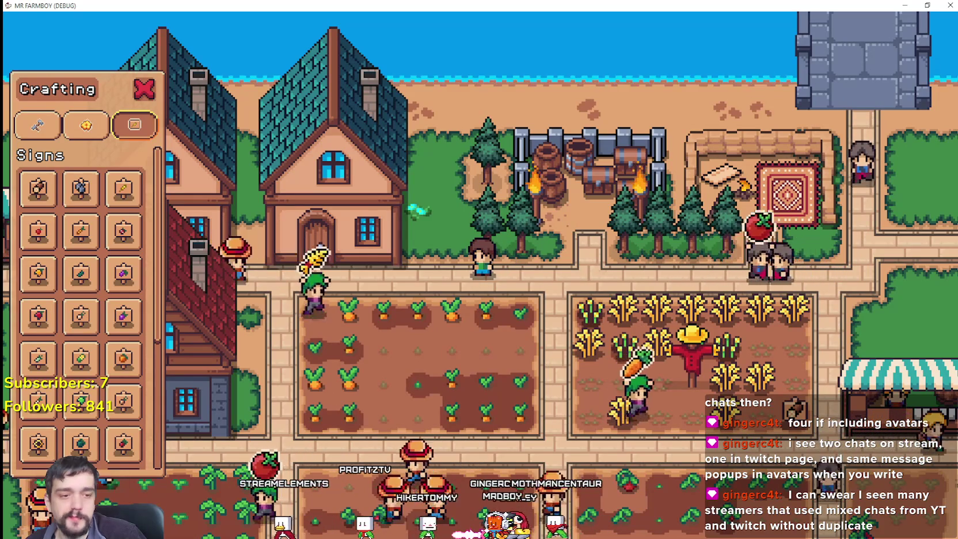
{"action": "key", "text": "alt+Tab"}
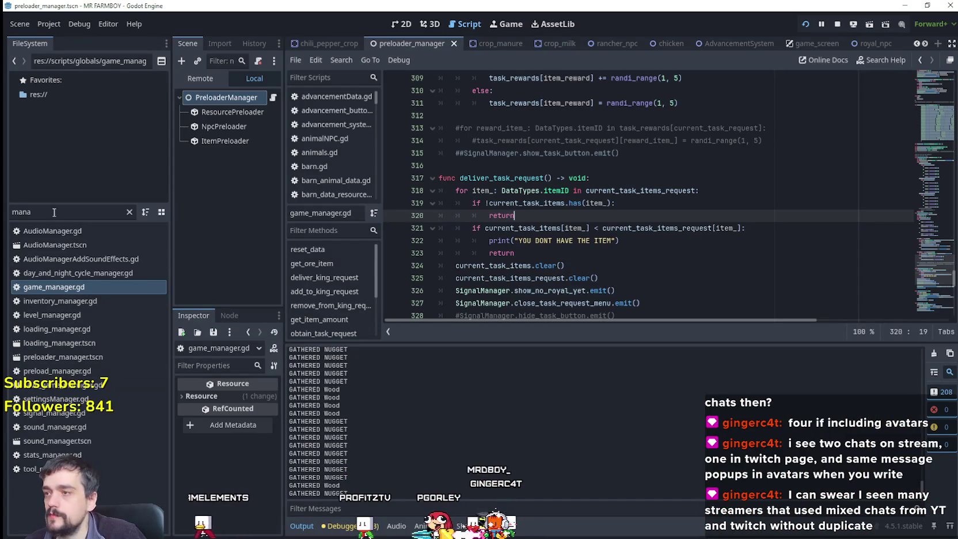
Filter FileSystem by 'sign', select shop_sign_apple.tres and widen the Inspector
{"action": "type", "text": "sign"}
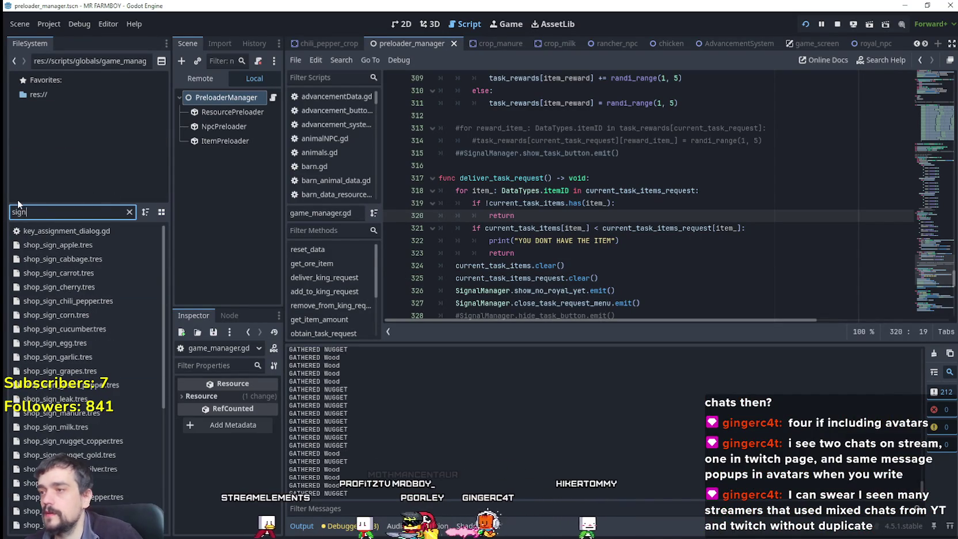
{"action": "left_click", "coordinate": [90, 245]}
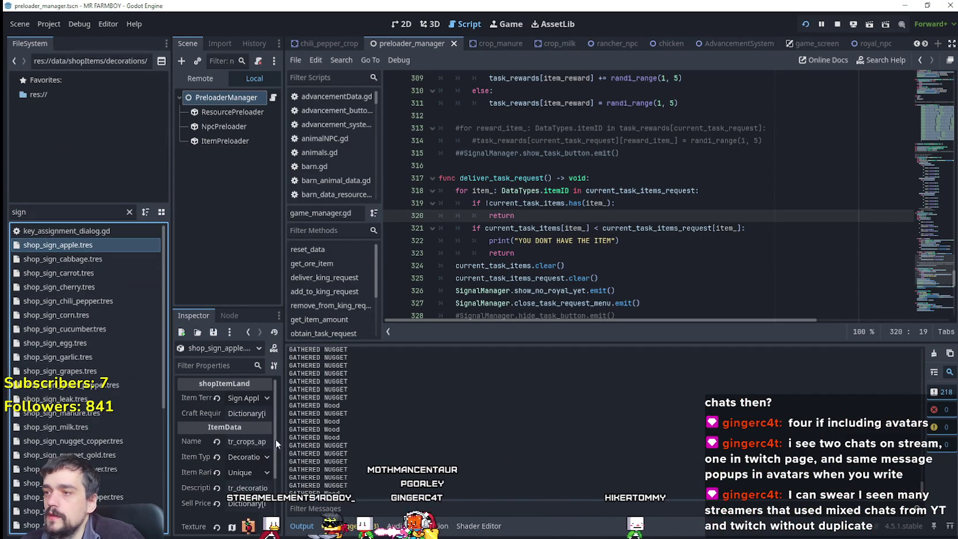
{"action": "left_click_drag", "start_coordinate": [284, 449], "coordinate": [444, 449]}
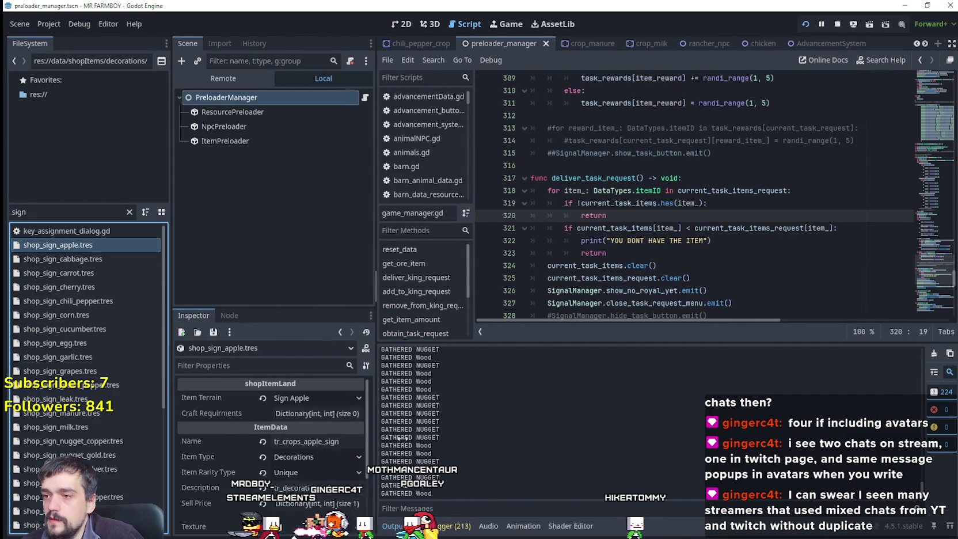
{"action": "scroll", "coordinate": [354, 452], "scroll_direction": "down", "scroll_amount": 1}
Expand Sell Price (10 Silver) and the empty Craft Requirments dictionary
{"action": "left_click", "coordinate": [347, 441]}
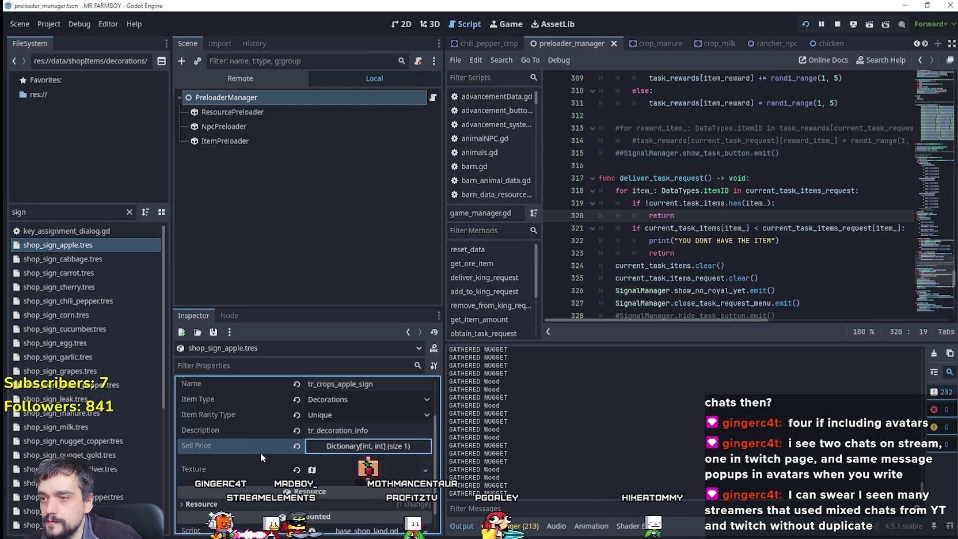
{"action": "scroll", "coordinate": [265, 451], "scroll_direction": "up", "scroll_amount": 2}
{"action": "left_click", "coordinate": [336, 413]}
{"action": "scroll", "coordinate": [335, 413], "scroll_direction": "down", "scroll_amount": 3}
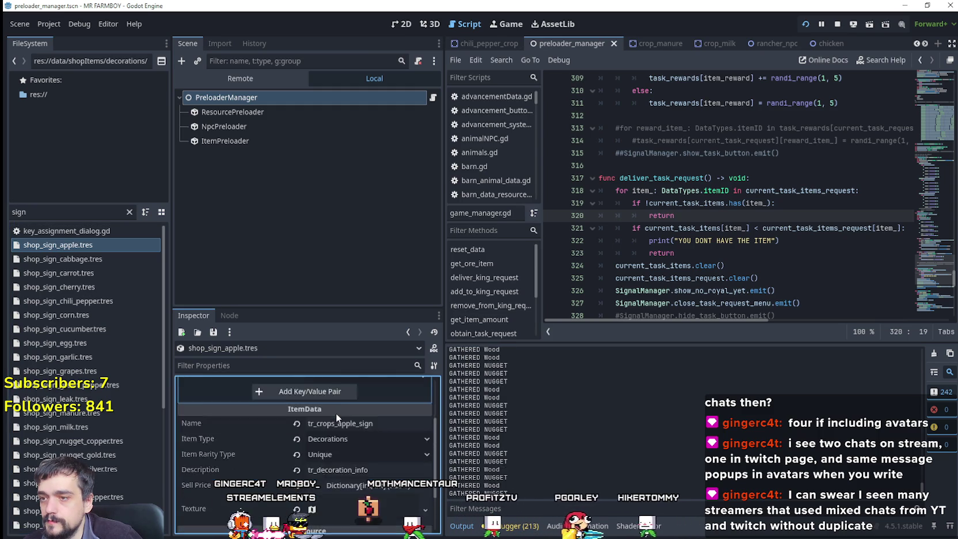
{"action": "left_click", "coordinate": [335, 446]}
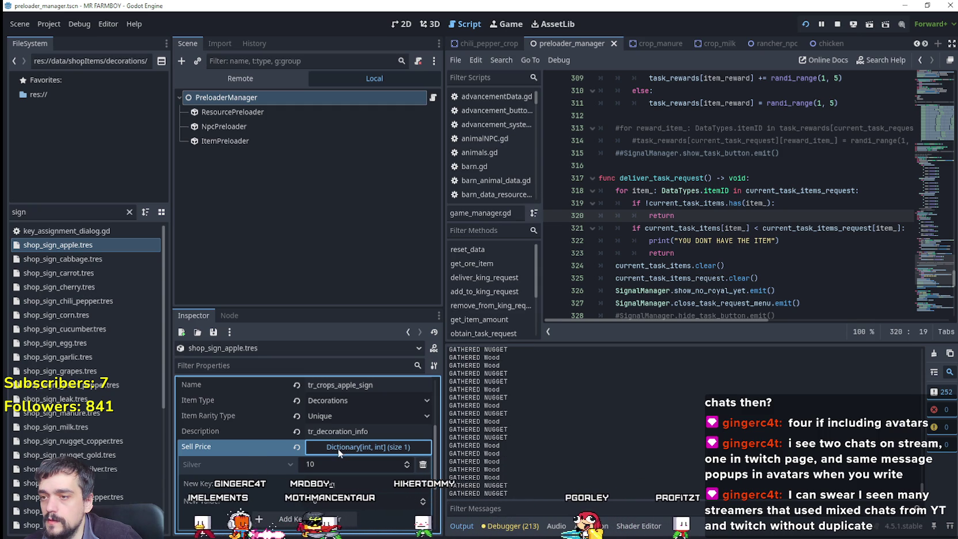
{"action": "scroll", "coordinate": [288, 455], "scroll_direction": "up", "scroll_amount": 3}
{"action": "left_click", "coordinate": [302, 443]}
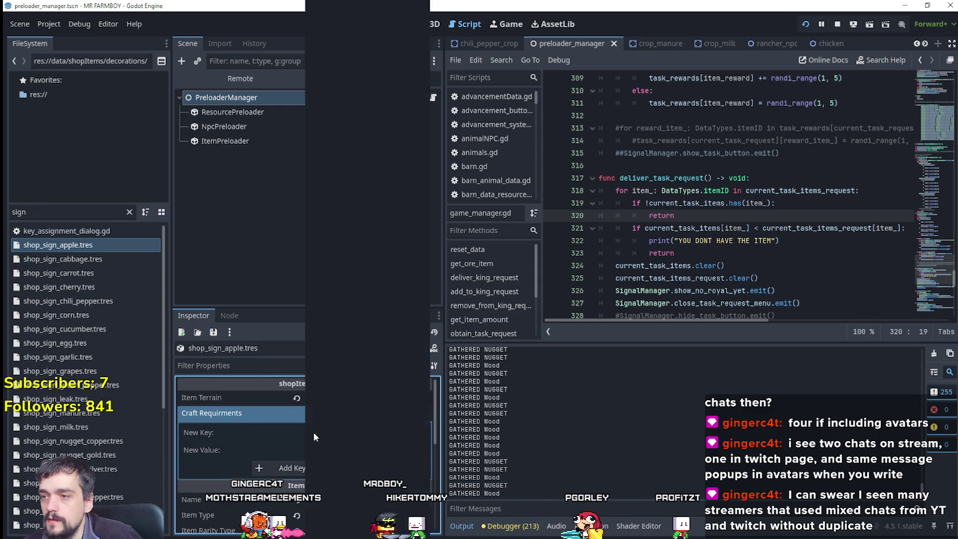
Add a Silver: 10 craft requirement to the apple shop sign
{"action": "left_click", "coordinate": [313, 432]}
{"action": "scroll", "coordinate": [388, 23], "scroll_direction": "down", "scroll_amount": 5}
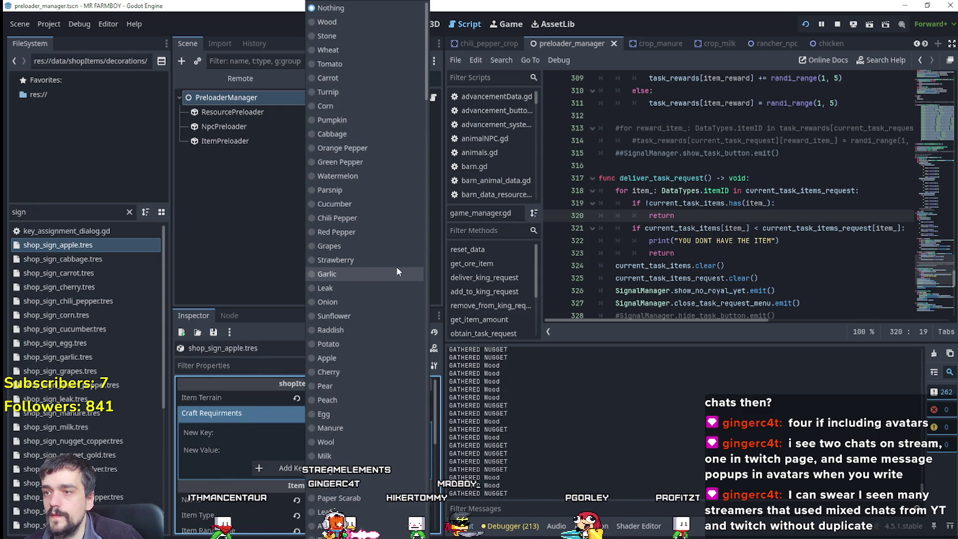
{"action": "scroll", "coordinate": [386, 264], "scroll_direction": "down", "scroll_amount": 14}
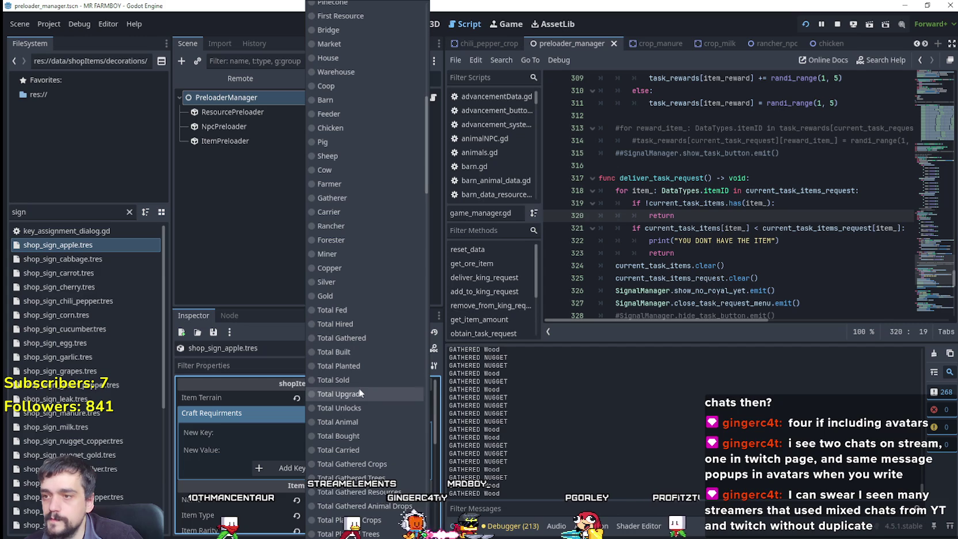
{"action": "left_click", "coordinate": [342, 278]}
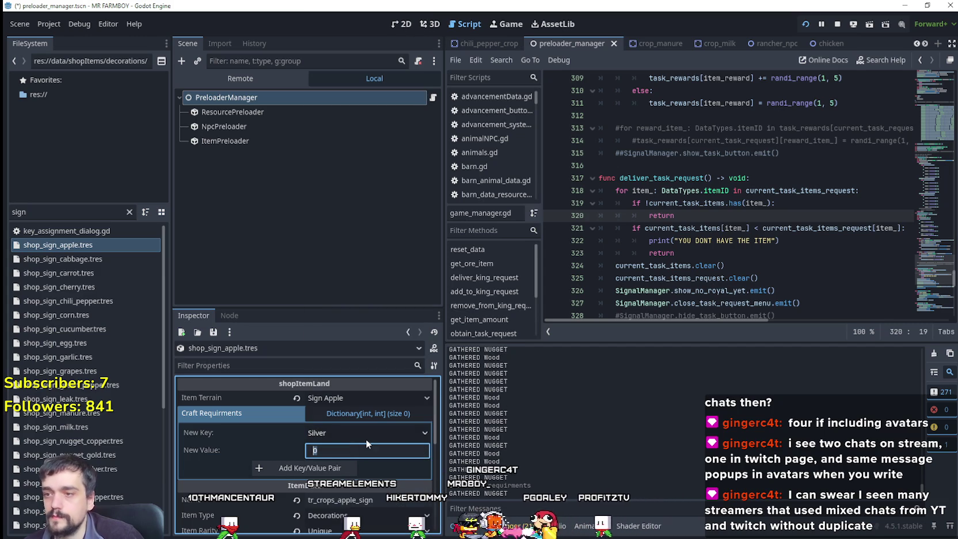
{"action": "type", "text": "10"}
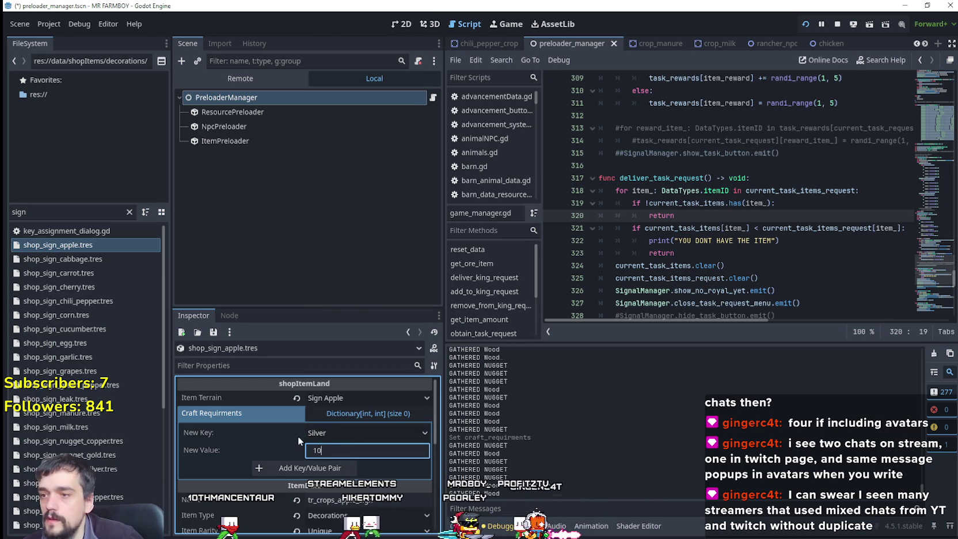
{"action": "left_click", "coordinate": [333, 472]}
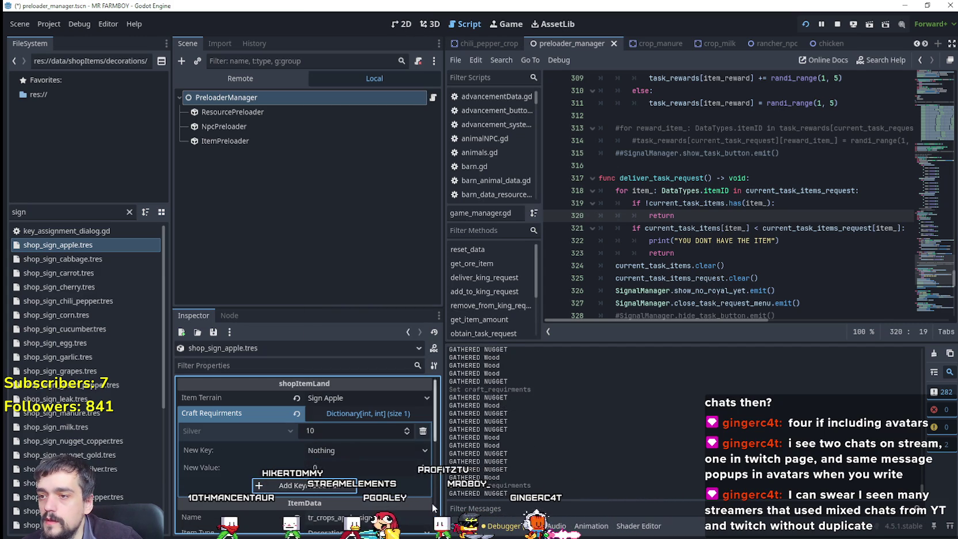
{"action": "left_click", "coordinate": [244, 431]}
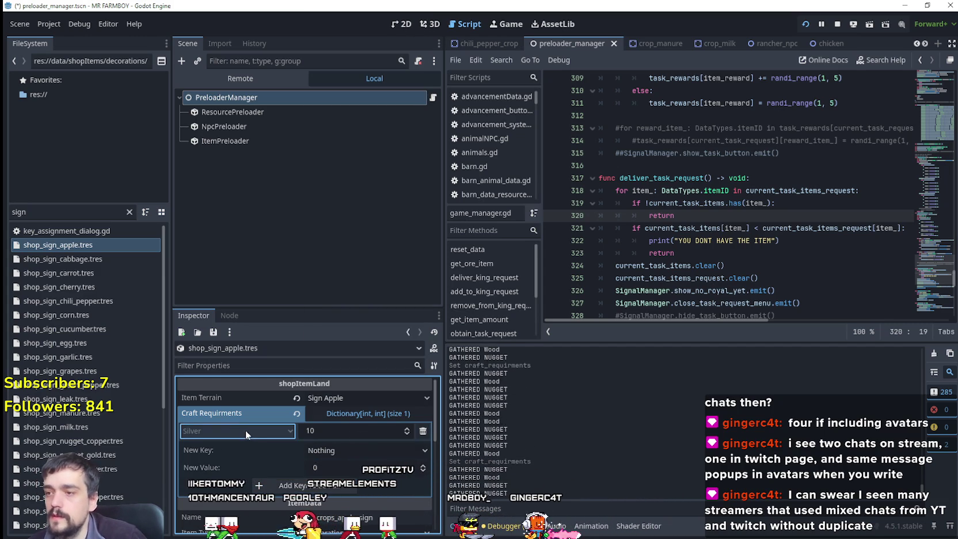
Copy the apple sign's craft requirements and paste them into the cabbage and carrot signs
{"action": "right_click", "coordinate": [277, 418]}
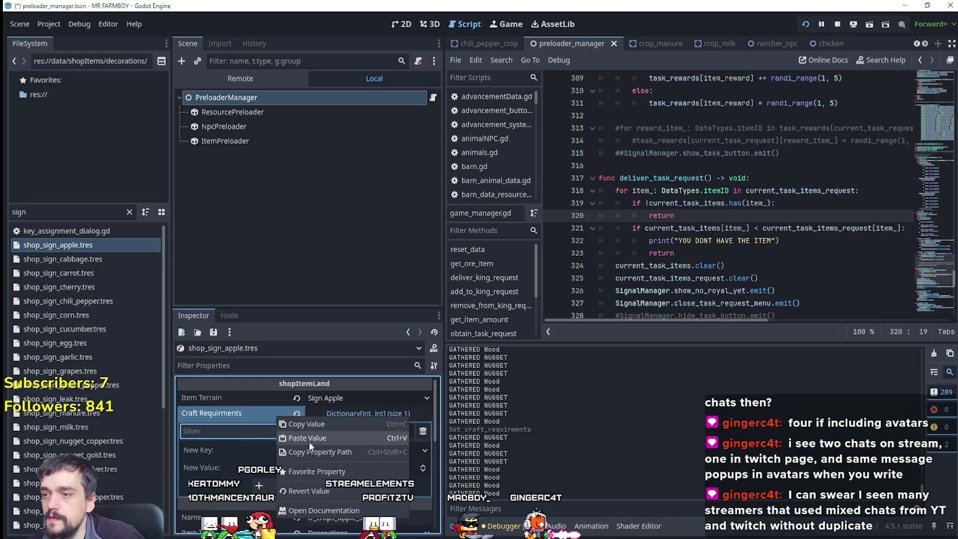
{"action": "left_click", "coordinate": [311, 424]}
{"action": "left_click", "coordinate": [58, 258]}
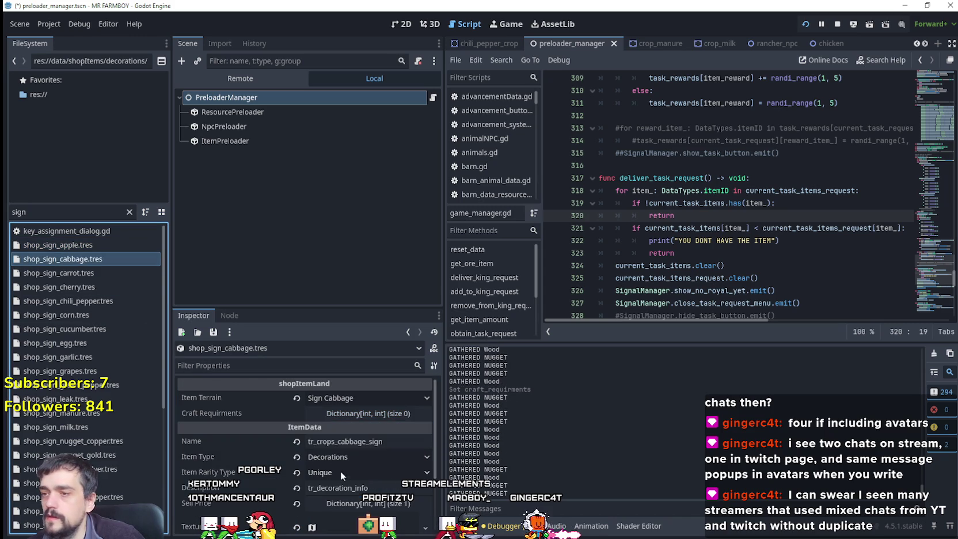
{"action": "right_click", "coordinate": [256, 416]}
{"action": "left_click", "coordinate": [281, 439]}
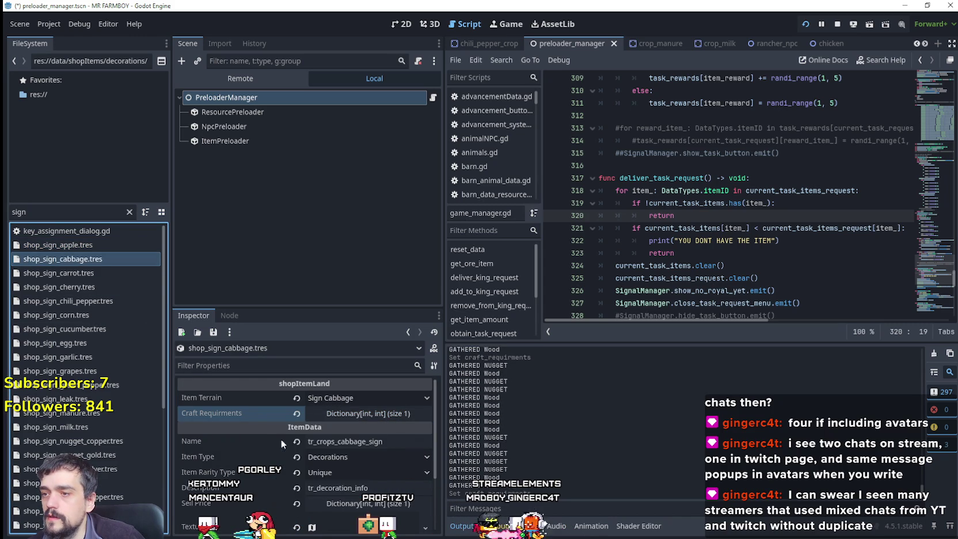
{"action": "left_click", "coordinate": [75, 274]}
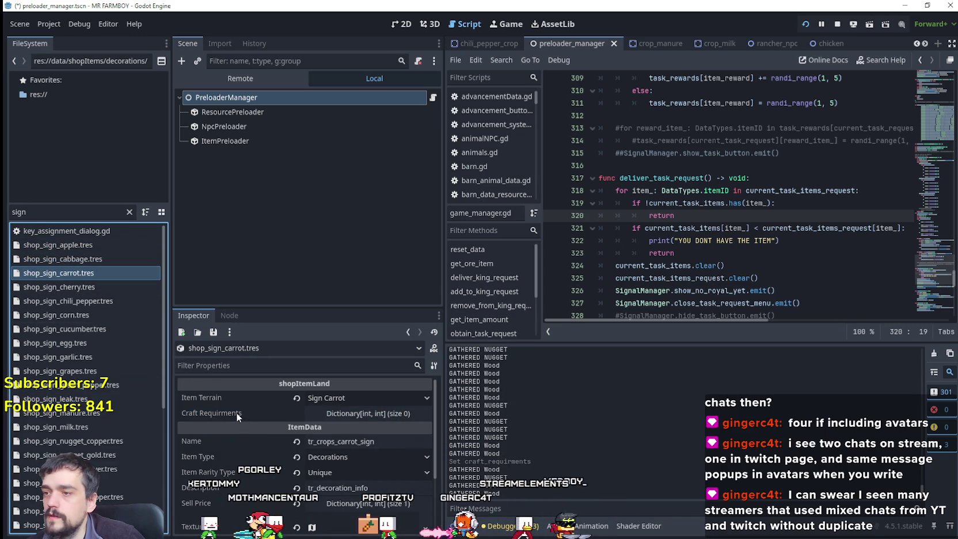
{"action": "right_click", "coordinate": [236, 412]}
{"action": "left_click", "coordinate": [261, 437]}
Paste the Silver 10 requirement into the cherry, chili pepper and corn signs
{"action": "left_click", "coordinate": [56, 287]}
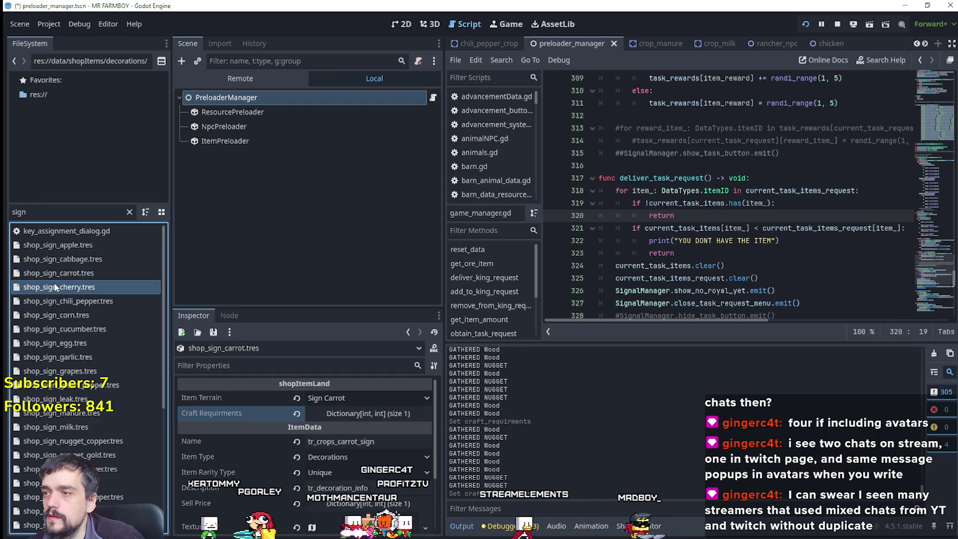
{"action": "right_click", "coordinate": [241, 409]}
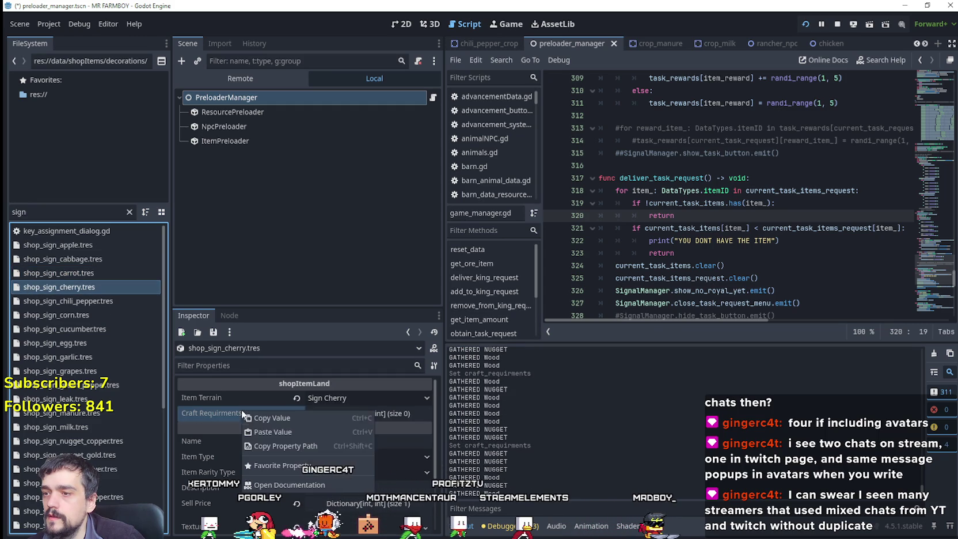
{"action": "left_click", "coordinate": [262, 432]}
{"action": "left_click", "coordinate": [42, 300]}
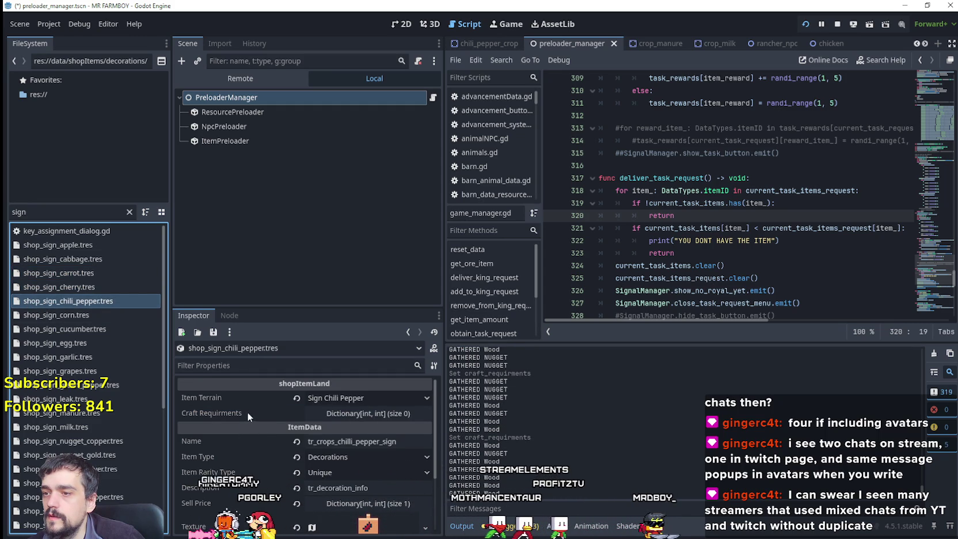
{"action": "right_click", "coordinate": [247, 412]}
{"action": "left_click", "coordinate": [277, 435]}
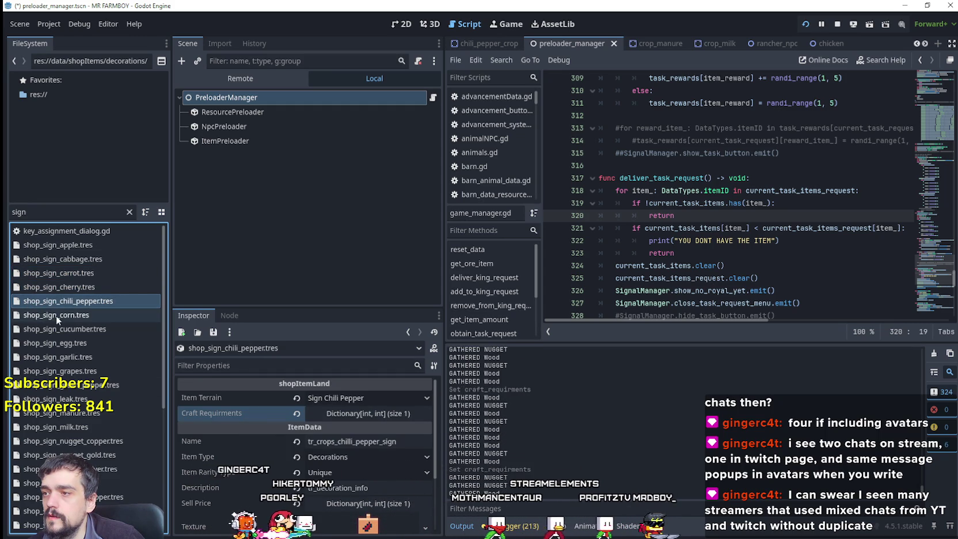
{"action": "left_click", "coordinate": [57, 315]}
{"action": "right_click", "coordinate": [257, 418]}
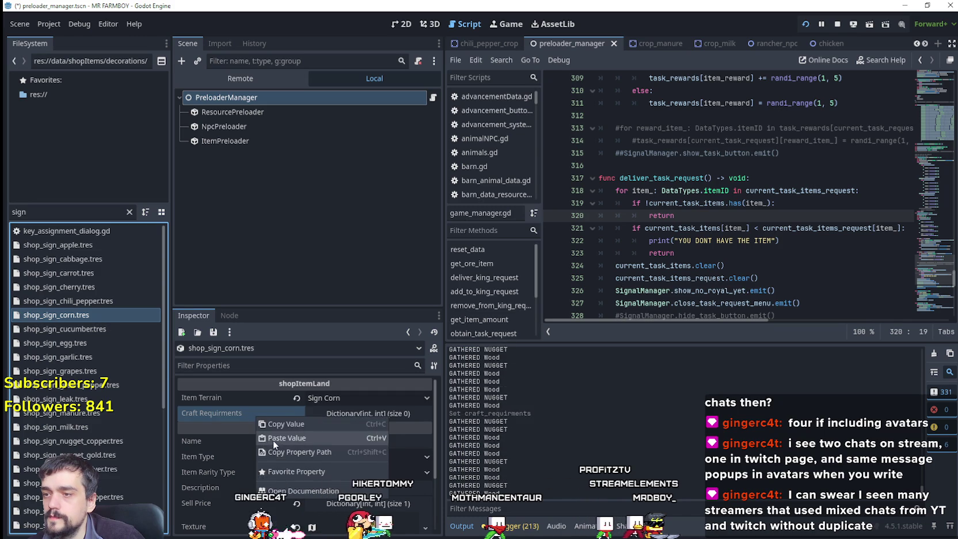
{"action": "left_click", "coordinate": [273, 439]}
Paste the Silver 10 requirement into the cucumber, egg and garlic signs
{"action": "left_click", "coordinate": [65, 329]}
{"action": "right_click", "coordinate": [254, 417]}
{"action": "left_click", "coordinate": [275, 438]}
{"action": "left_click", "coordinate": [74, 342]}
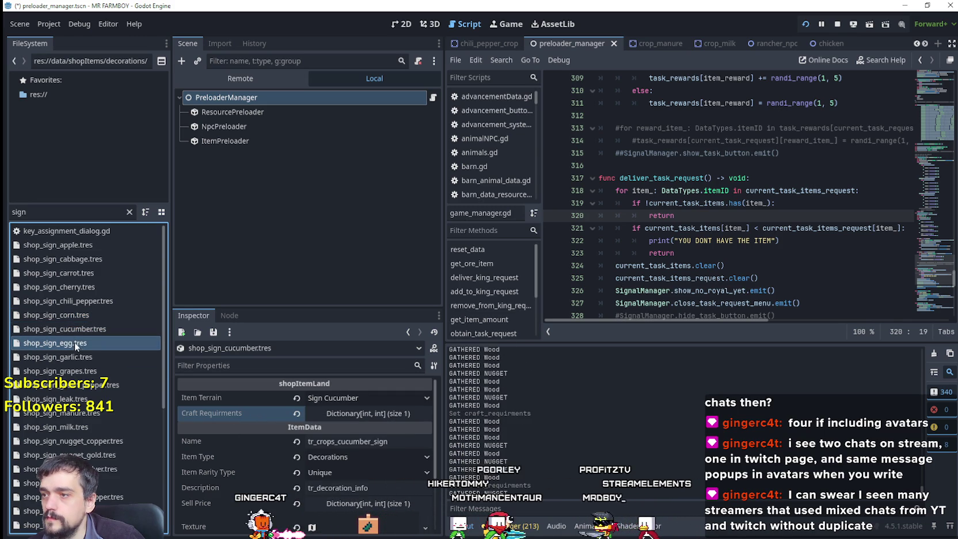
{"action": "right_click", "coordinate": [268, 417]}
{"action": "left_click", "coordinate": [294, 436]}
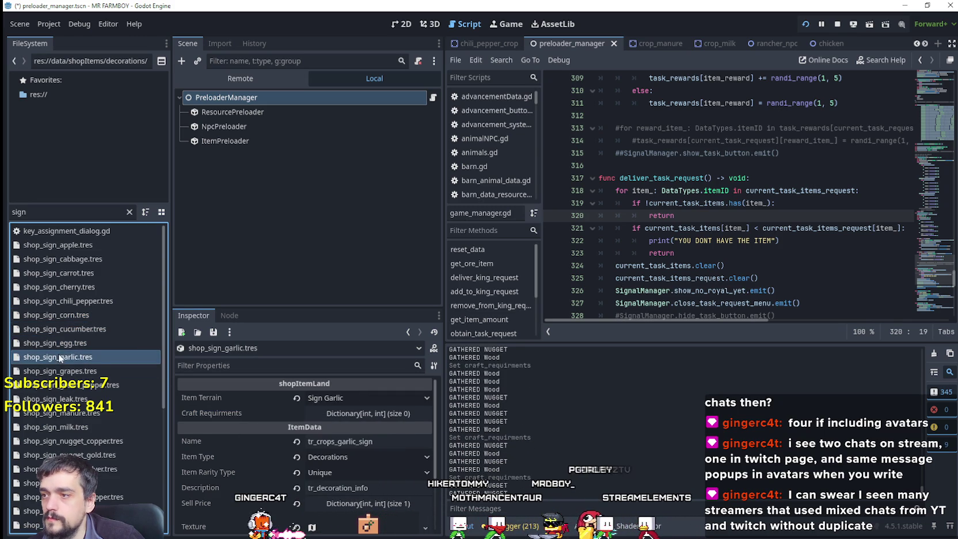
{"action": "right_click", "coordinate": [233, 413]}
{"action": "left_click", "coordinate": [270, 437]}
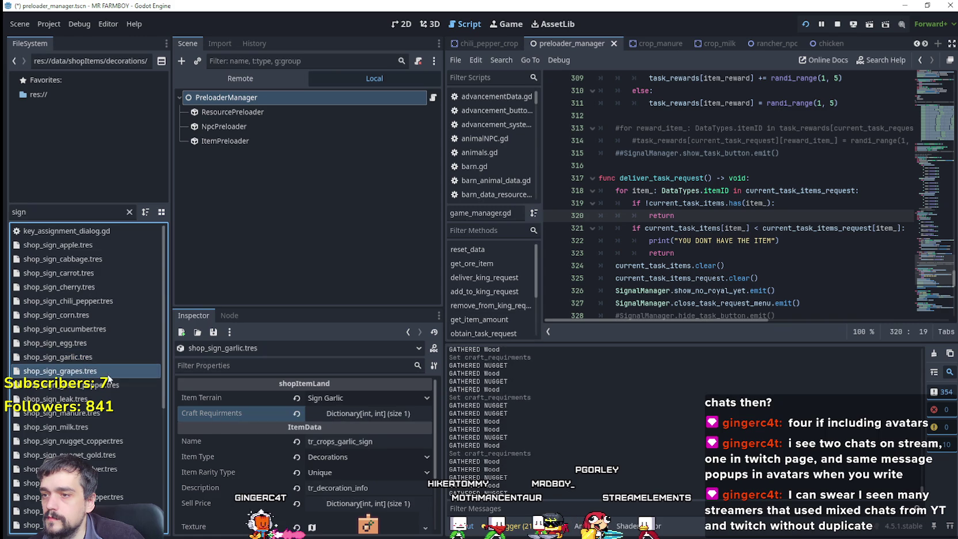
Paste the Silver 10 requirement into the grapes, green pepper and leak signs
{"action": "left_click", "coordinate": [107, 374]}
{"action": "right_click", "coordinate": [247, 414]}
{"action": "left_click", "coordinate": [265, 436]}
{"action": "scroll", "coordinate": [93, 387], "scroll_direction": "down", "scroll_amount": 2}
{"action": "scroll", "coordinate": [92, 388], "scroll_direction": "down", "scroll_amount": 2}
{"action": "left_click", "coordinate": [99, 311]}
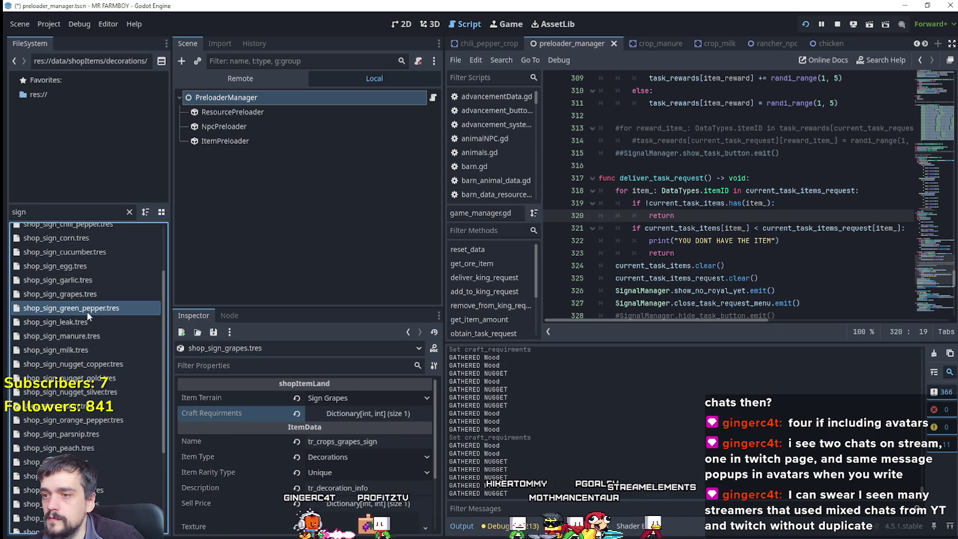
{"action": "right_click", "coordinate": [234, 414]}
{"action": "left_click", "coordinate": [265, 437]}
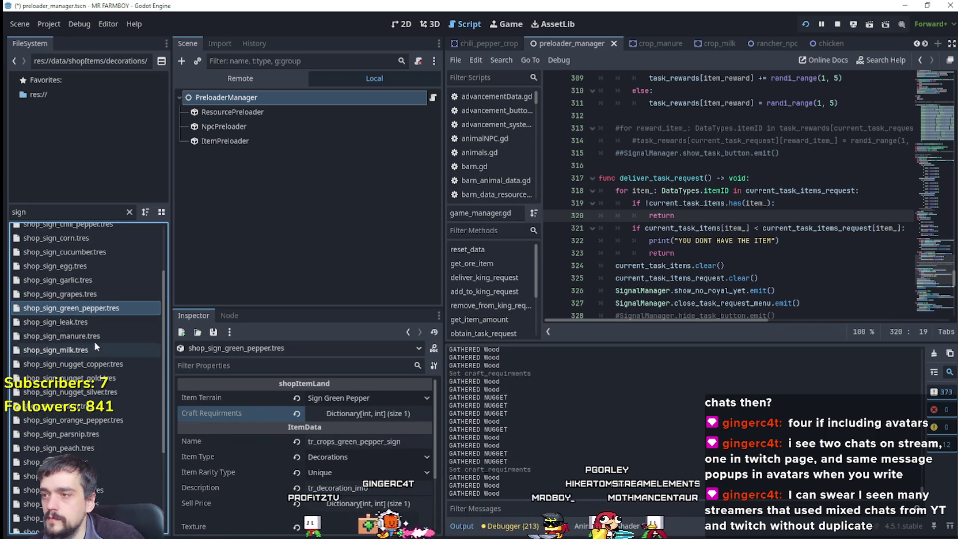
{"action": "left_click", "coordinate": [90, 324]}
{"action": "right_click", "coordinate": [242, 414]}
{"action": "left_click", "coordinate": [248, 436]}
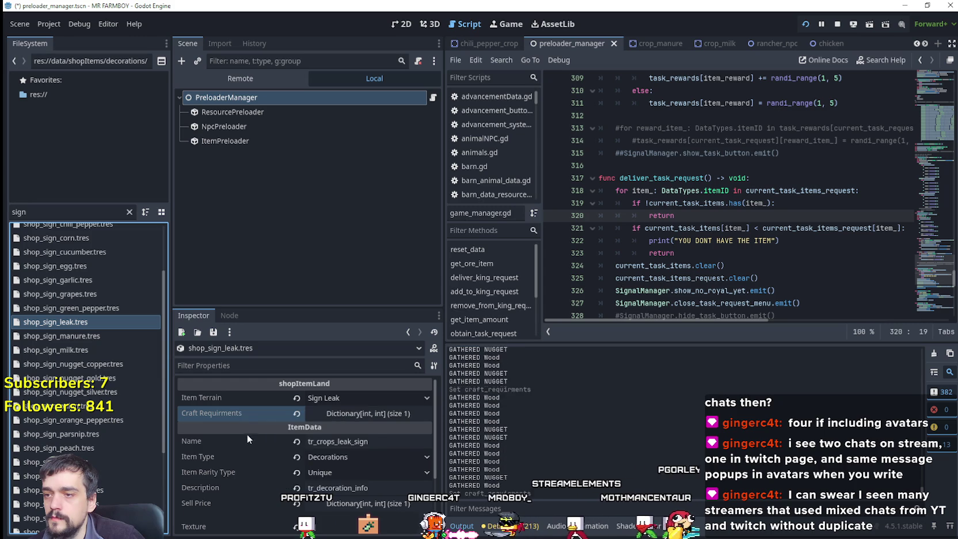
Paste the Silver 10 requirement into the manure, milk and nugget copper signs
{"action": "left_click", "coordinate": [99, 337]}
{"action": "right_click", "coordinate": [243, 415]}
{"action": "left_click", "coordinate": [271, 439]}
{"action": "left_click", "coordinate": [102, 352]}
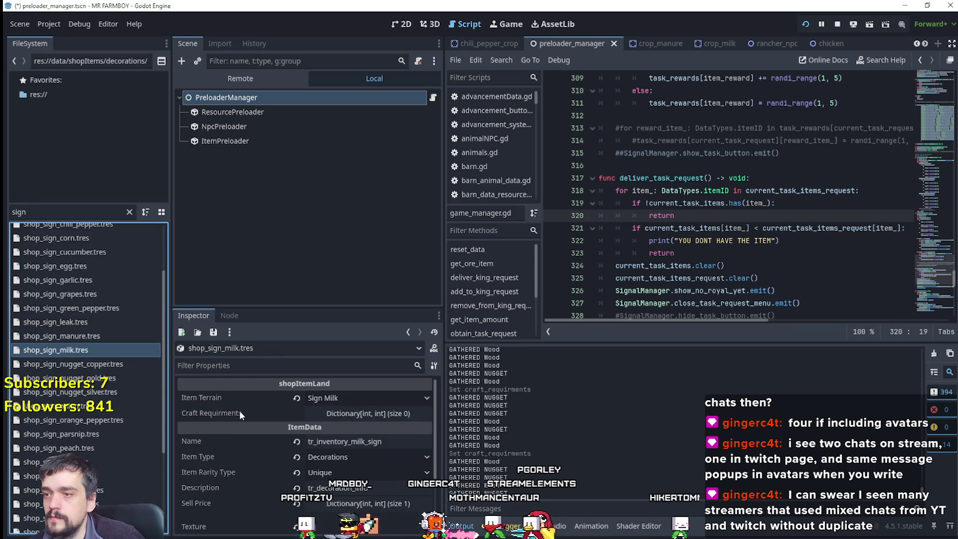
{"action": "right_click", "coordinate": [239, 410]}
{"action": "left_click", "coordinate": [278, 438]}
{"action": "left_click", "coordinate": [95, 364]}
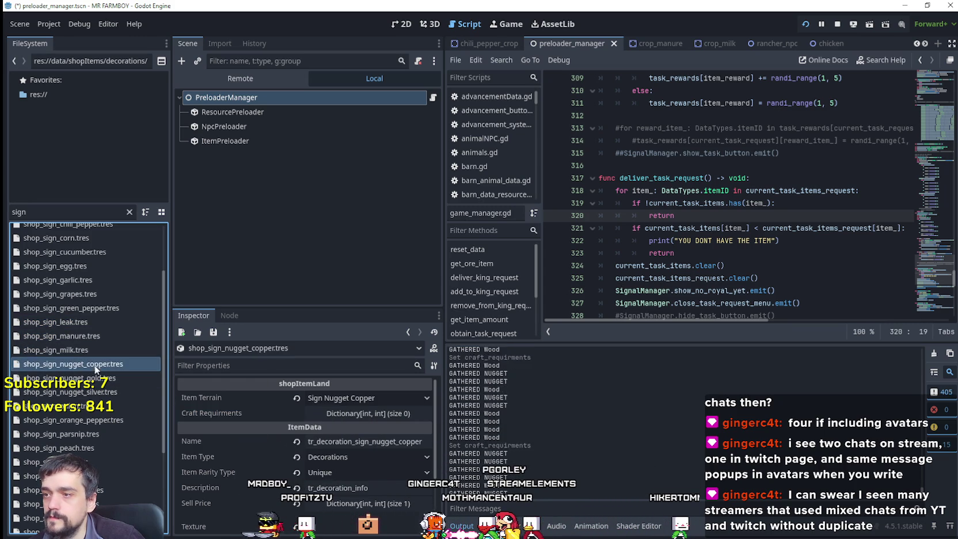
{"action": "right_click", "coordinate": [239, 411]}
{"action": "left_click", "coordinate": [262, 436]}
{"action": "scroll", "coordinate": [95, 356], "scroll_direction": "down", "scroll_amount": 3}
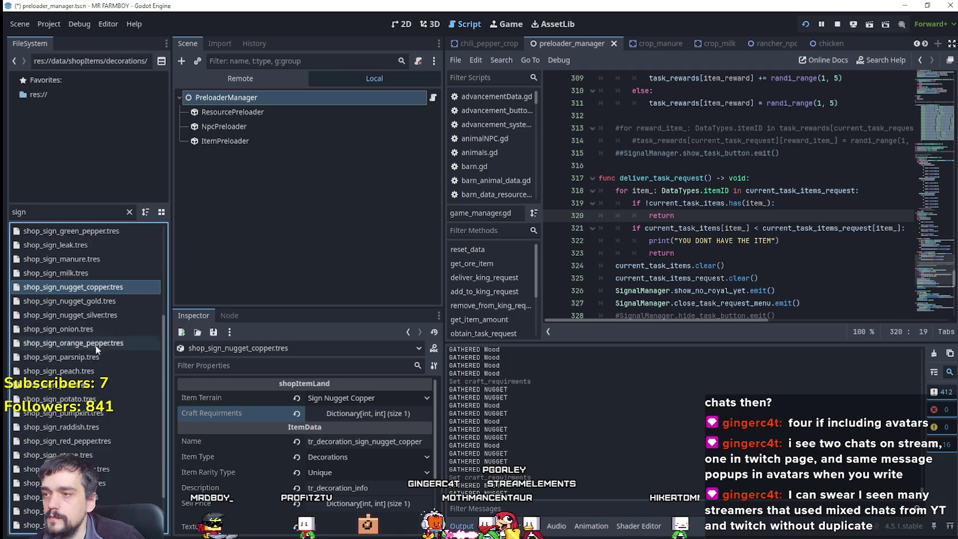
Paste the Silver craft requirement into the nugget gold, onion, orange pepper and parsnip signs
{"action": "left_click", "coordinate": [106, 302]}
{"action": "right_click", "coordinate": [259, 411]}
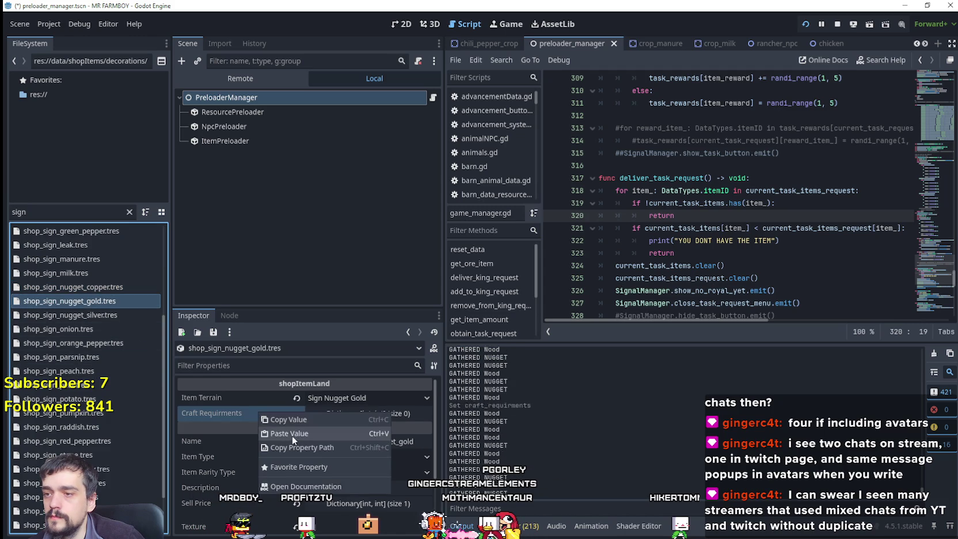
{"action": "left_click", "coordinate": [292, 436]}
{"action": "right_click", "coordinate": [230, 416]}
{"action": "left_click", "coordinate": [268, 441]}
{"action": "left_click", "coordinate": [80, 341]}
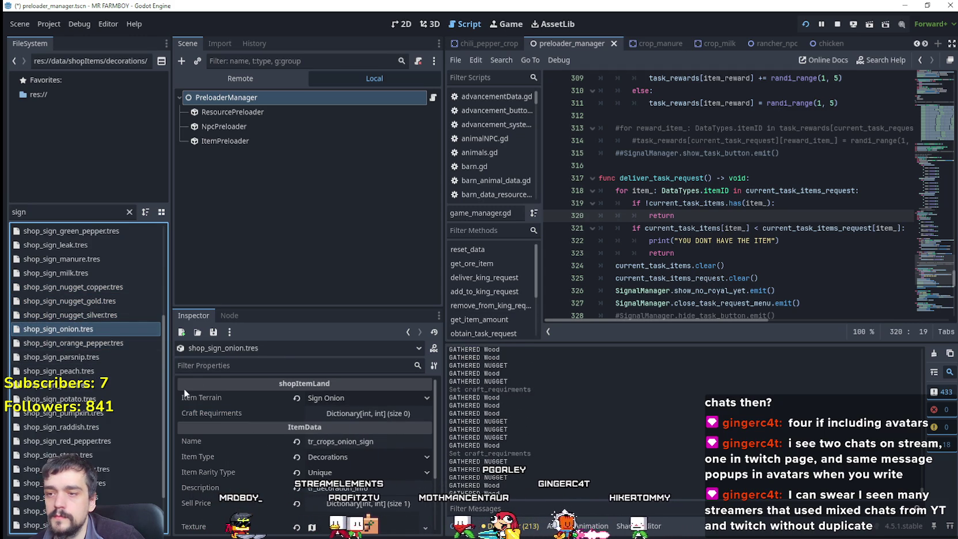
{"action": "right_click", "coordinate": [228, 412]}
{"action": "left_click", "coordinate": [255, 438]}
{"action": "left_click", "coordinate": [89, 343]}
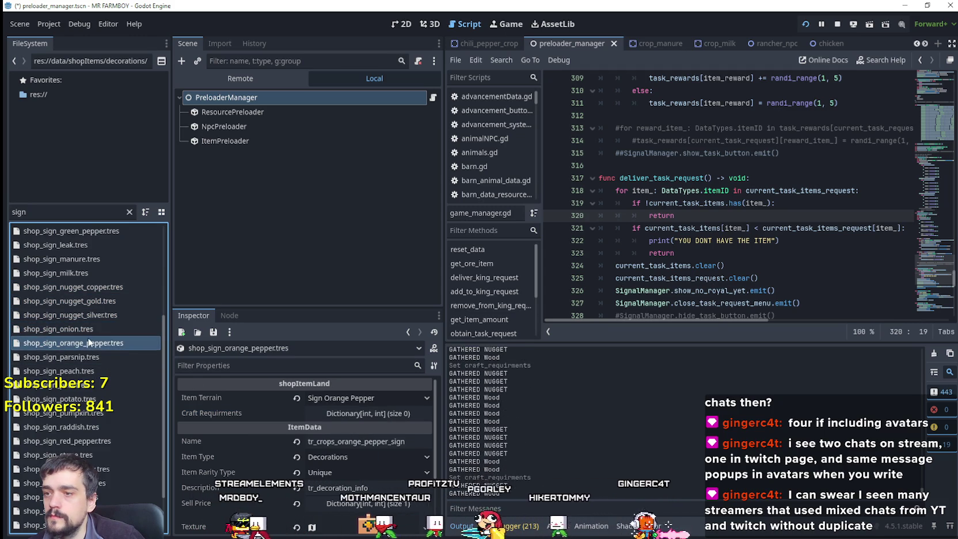
{"action": "right_click", "coordinate": [231, 412]}
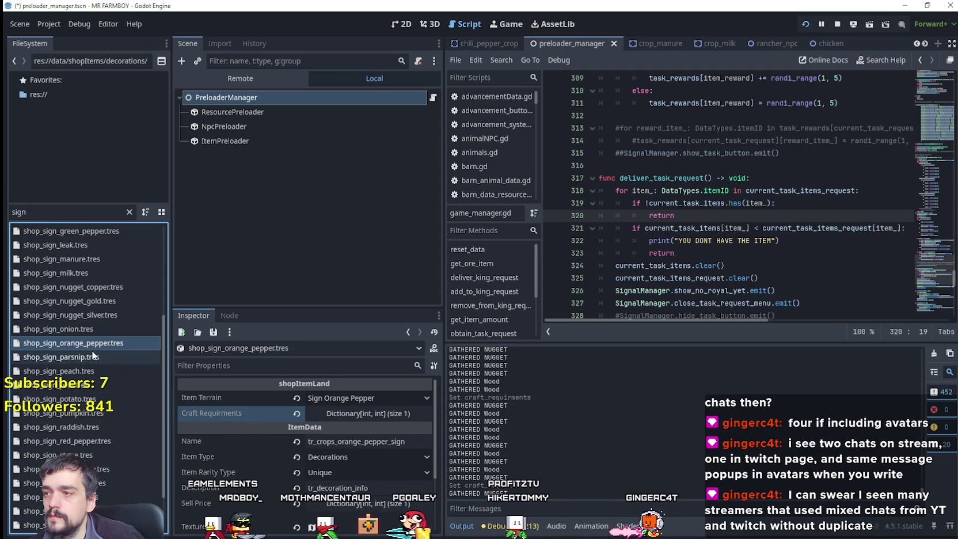
{"action": "left_click", "coordinate": [95, 357]}
{"action": "right_click", "coordinate": [246, 414]}
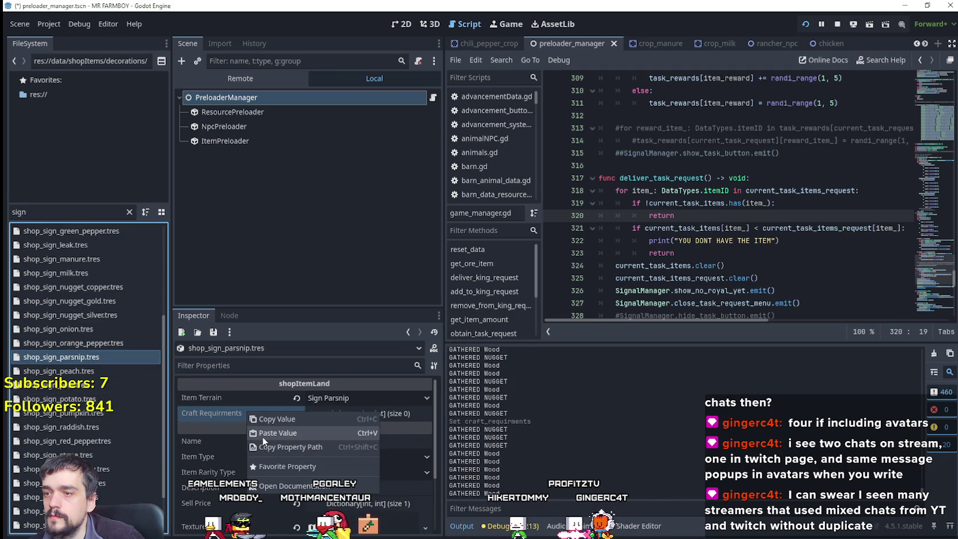
{"action": "left_click", "coordinate": [259, 436]}
{"action": "scroll", "coordinate": [79, 368], "scroll_direction": "down", "scroll_amount": 2}
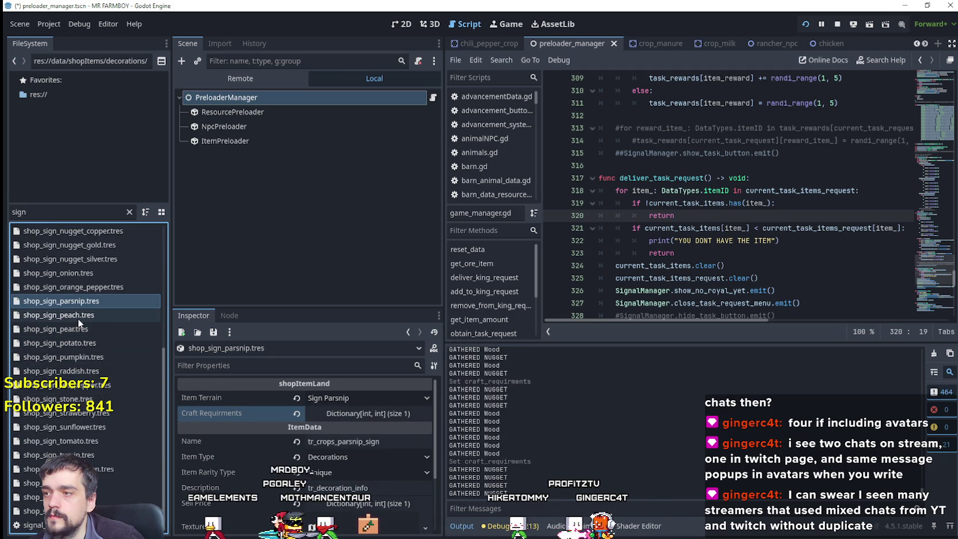
Paste the craft requirements into the peach, pear, potato, pumpkin, raddish and red pepper signs
{"action": "left_click", "coordinate": [77, 318]}
{"action": "right_click", "coordinate": [262, 413]}
{"action": "left_click", "coordinate": [293, 431]}
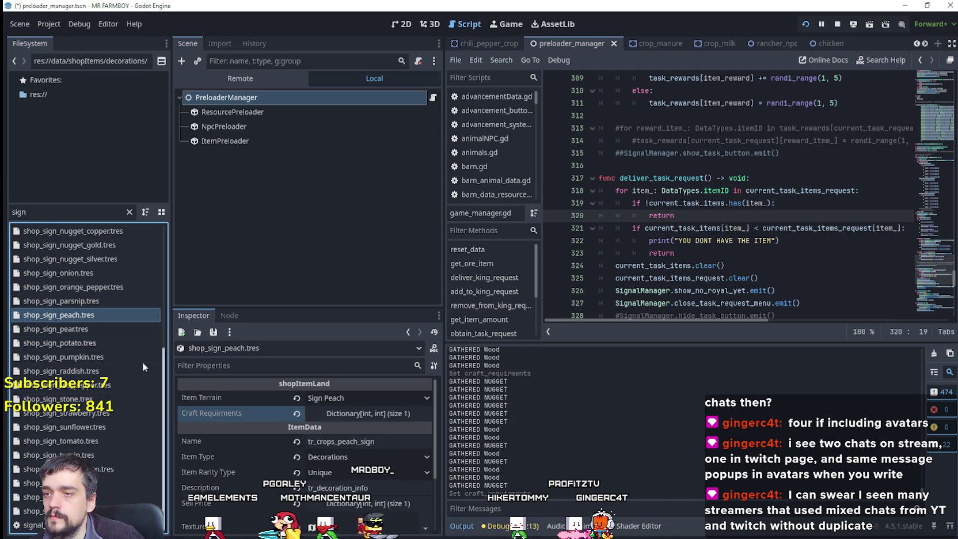
{"action": "left_click", "coordinate": [103, 330]}
{"action": "right_click", "coordinate": [205, 397]}
{"action": "left_click", "coordinate": [202, 409]}
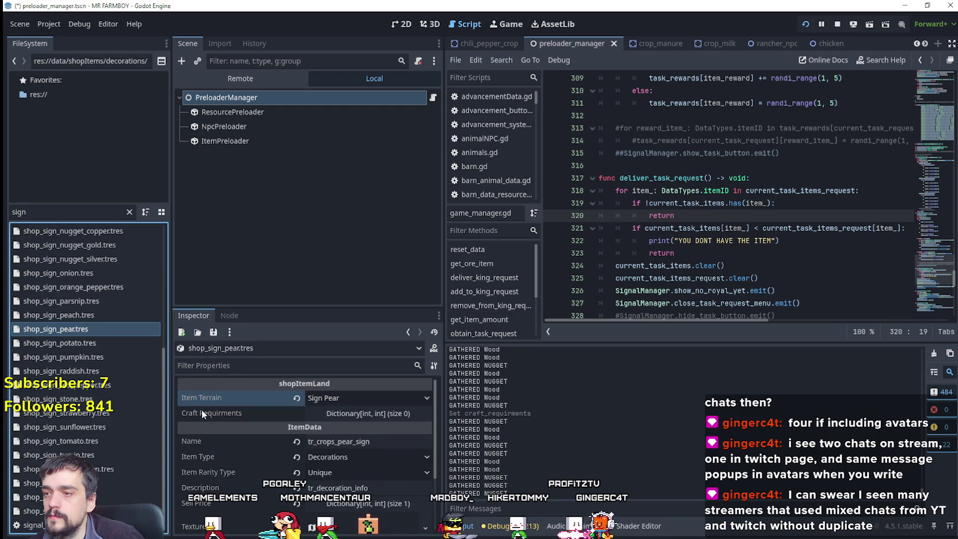
{"action": "right_click", "coordinate": [209, 415]}
{"action": "left_click", "coordinate": [239, 431]}
{"action": "left_click", "coordinate": [78, 343]}
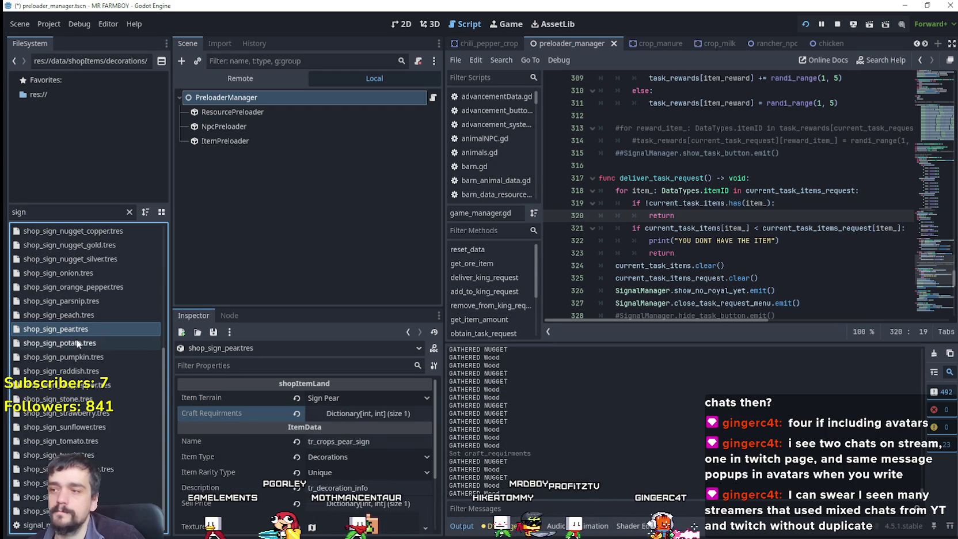
{"action": "right_click", "coordinate": [244, 414]}
{"action": "left_click", "coordinate": [265, 436]}
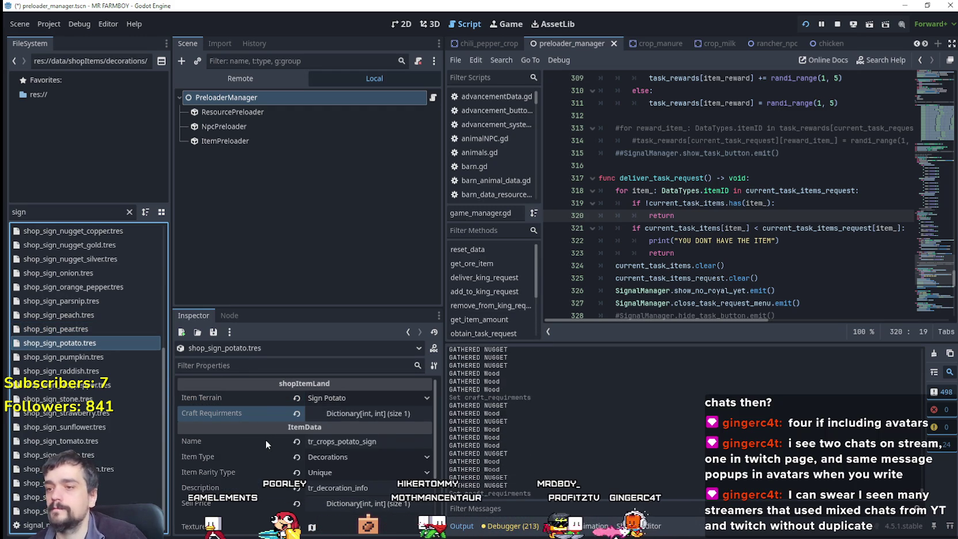
{"action": "left_click", "coordinate": [92, 358]}
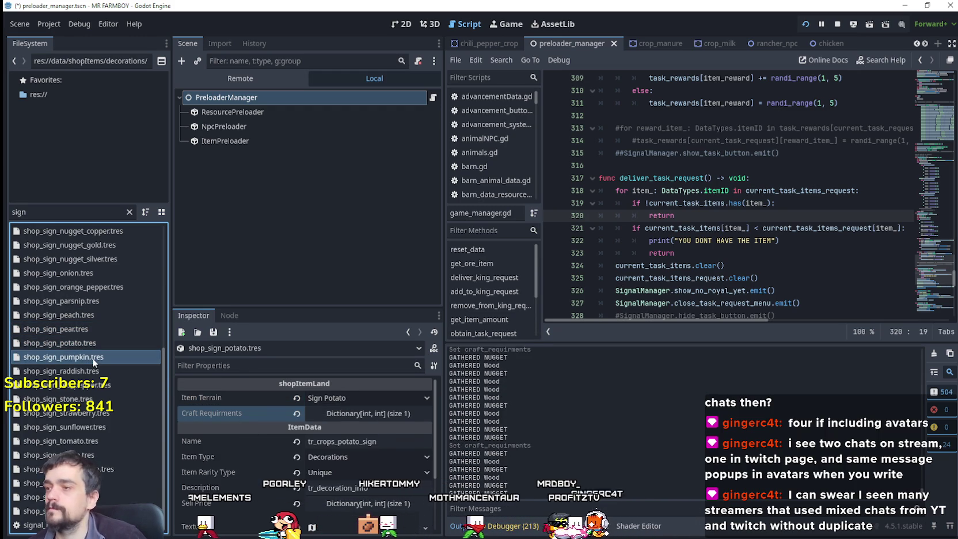
{"action": "right_click", "coordinate": [254, 419]}
{"action": "left_click", "coordinate": [272, 438]}
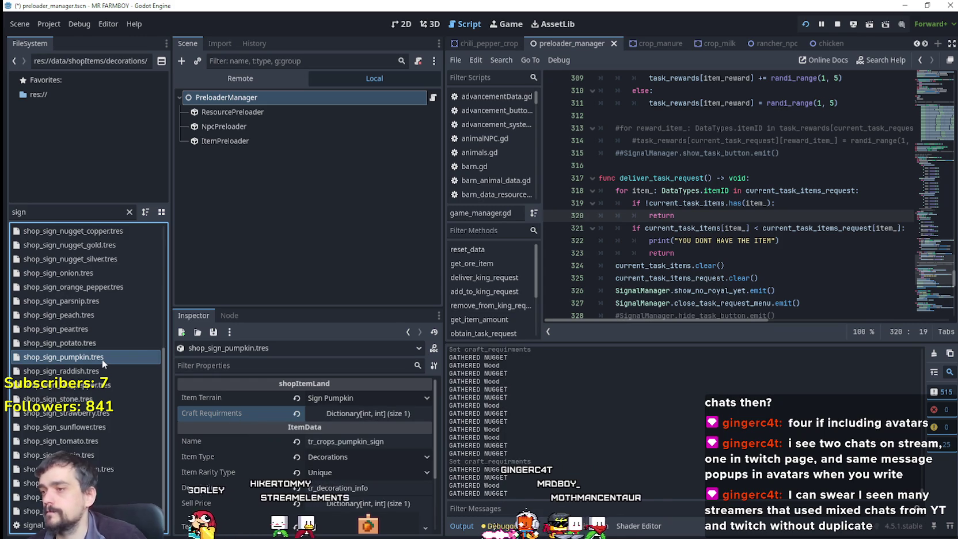
{"action": "left_click", "coordinate": [99, 372]}
{"action": "right_click", "coordinate": [240, 414]}
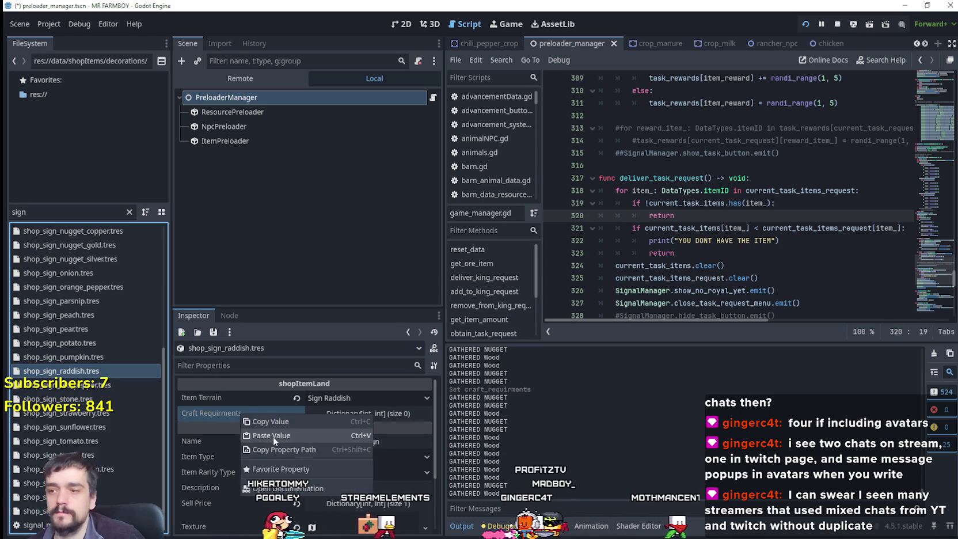
{"action": "left_click", "coordinate": [273, 436]}
{"action": "left_click", "coordinate": [112, 387]}
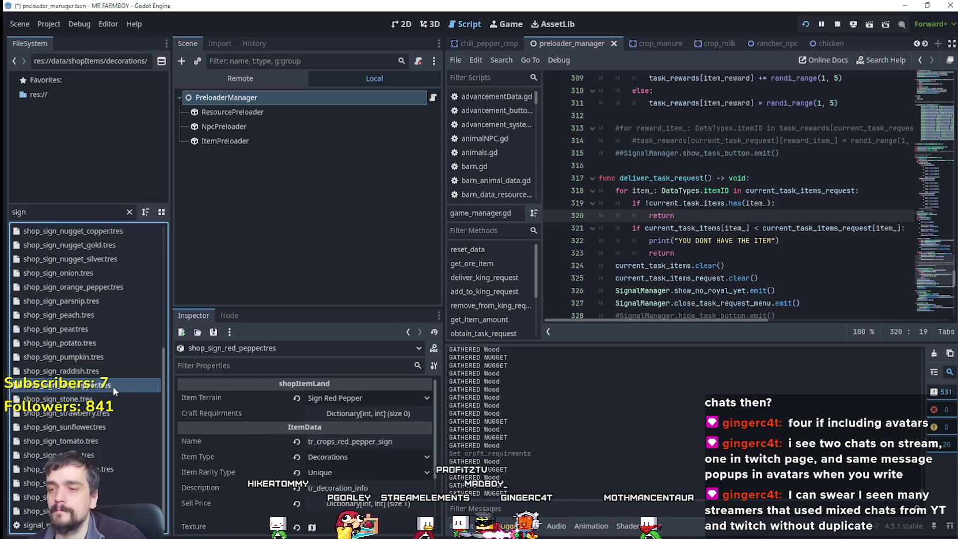
{"action": "right_click", "coordinate": [244, 421]}
{"action": "left_click", "coordinate": [262, 439]}
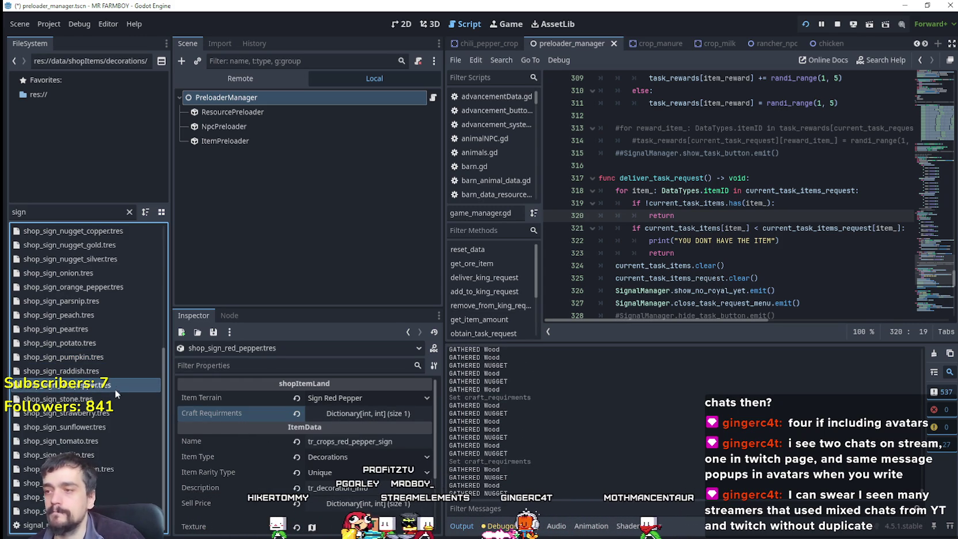
Paste the craft requirements into the stone, strawberry, sunflower, tomato, turnip and watermelon signs
{"action": "left_click", "coordinate": [93, 399]}
{"action": "right_click", "coordinate": [207, 415]}
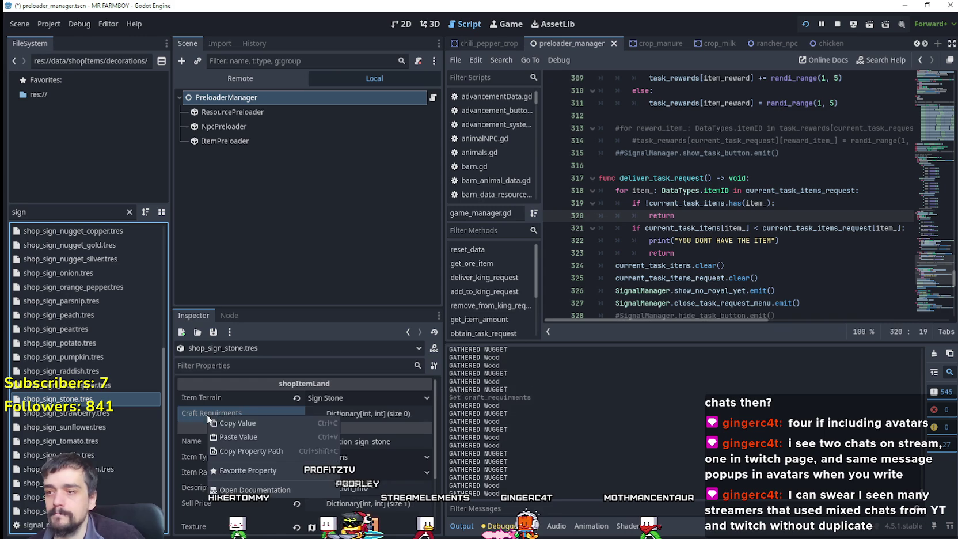
{"action": "left_click", "coordinate": [237, 436]}
{"action": "left_click", "coordinate": [117, 407]}
{"action": "right_click", "coordinate": [280, 421]}
{"action": "left_click", "coordinate": [295, 437]}
{"action": "left_click", "coordinate": [103, 427]}
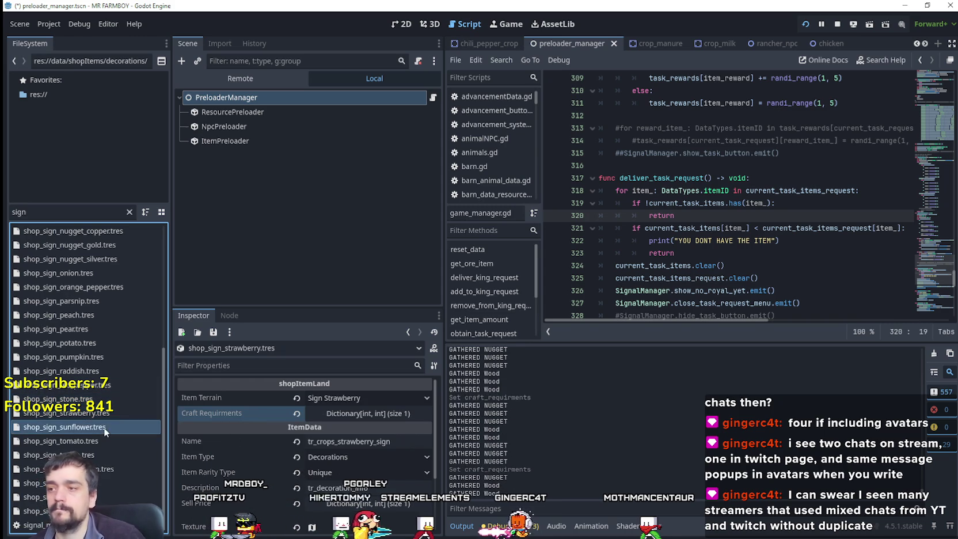
{"action": "right_click", "coordinate": [245, 416]}
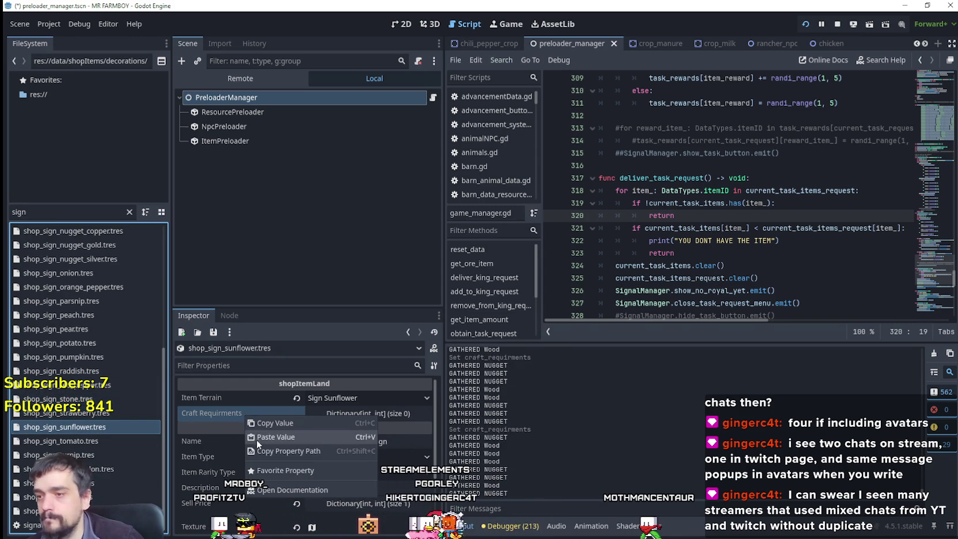
{"action": "left_click", "coordinate": [257, 437]}
{"action": "left_click", "coordinate": [100, 443]}
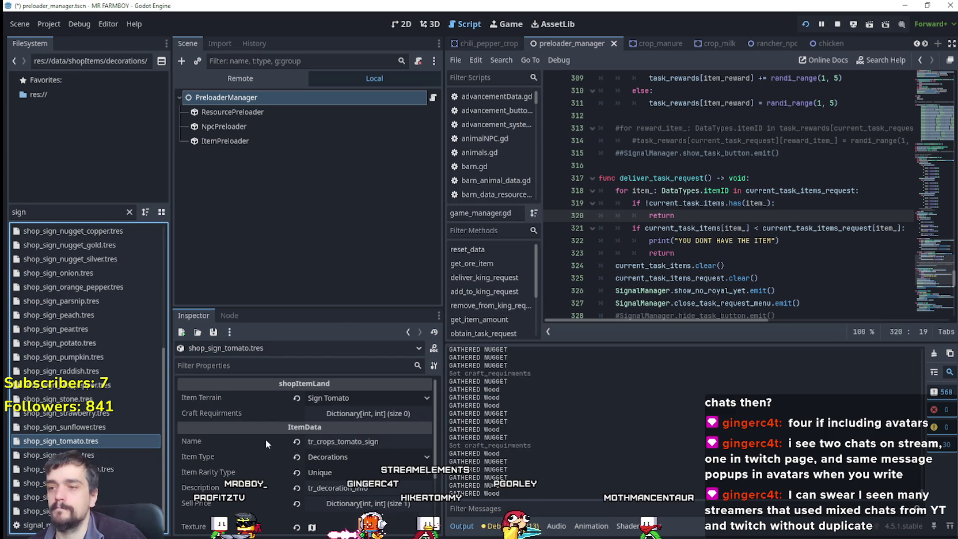
{"action": "right_click", "coordinate": [255, 414]}
{"action": "left_click", "coordinate": [286, 436]}
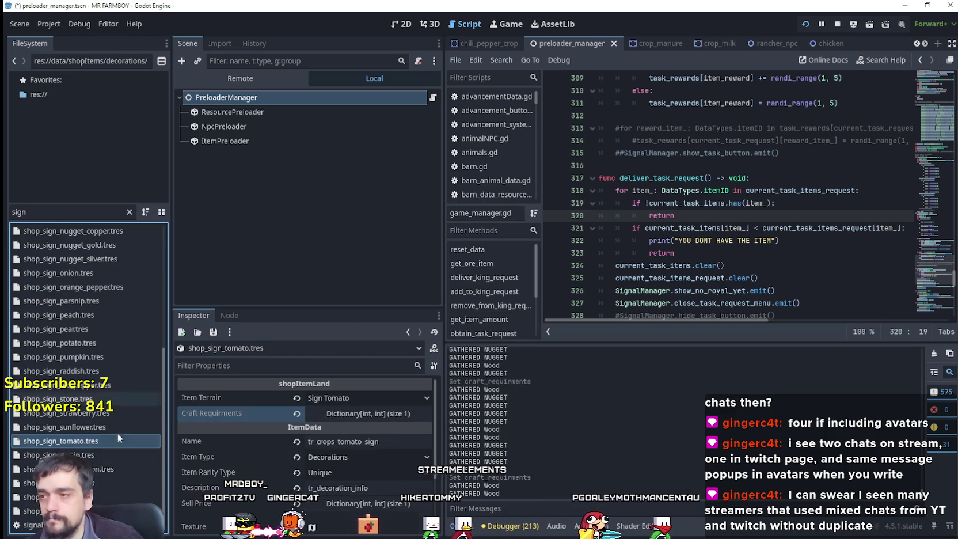
{"action": "left_click", "coordinate": [96, 459]}
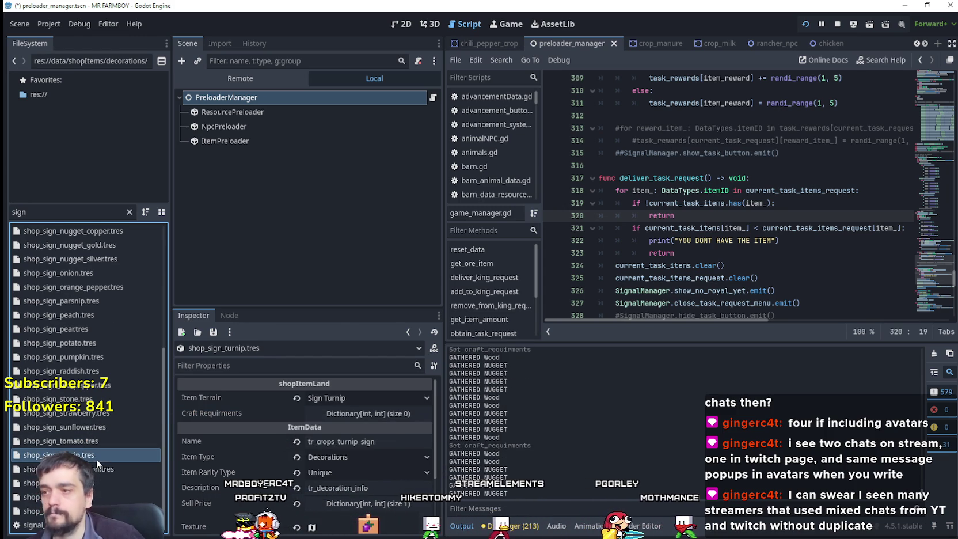
{"action": "right_click", "coordinate": [237, 412]}
{"action": "left_click", "coordinate": [265, 432]}
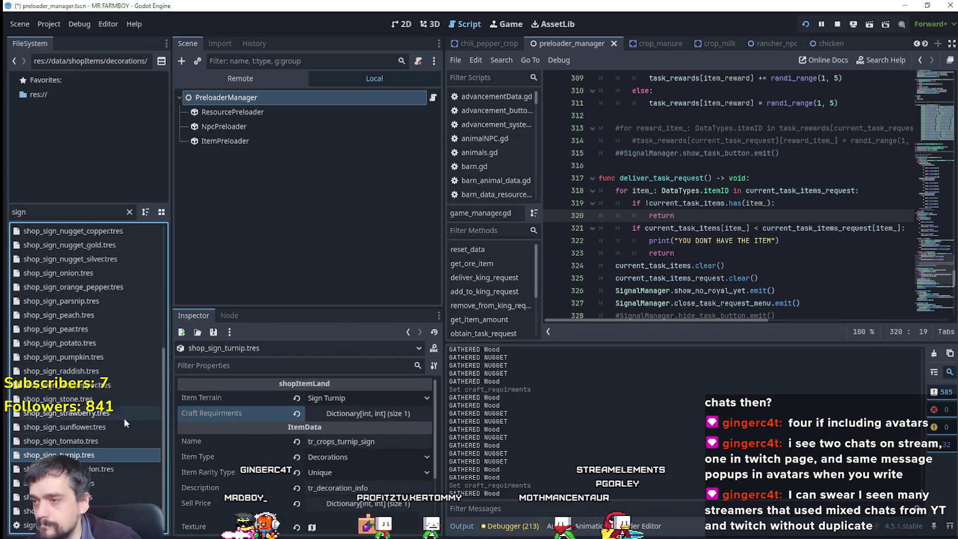
{"action": "left_click", "coordinate": [128, 469]}
{"action": "right_click", "coordinate": [250, 415]}
{"action": "left_click", "coordinate": [270, 438]}
Paste the craft requirements into the wheat, wood and wool signs, then save with Ctrl+S
{"action": "left_click", "coordinate": [108, 485]}
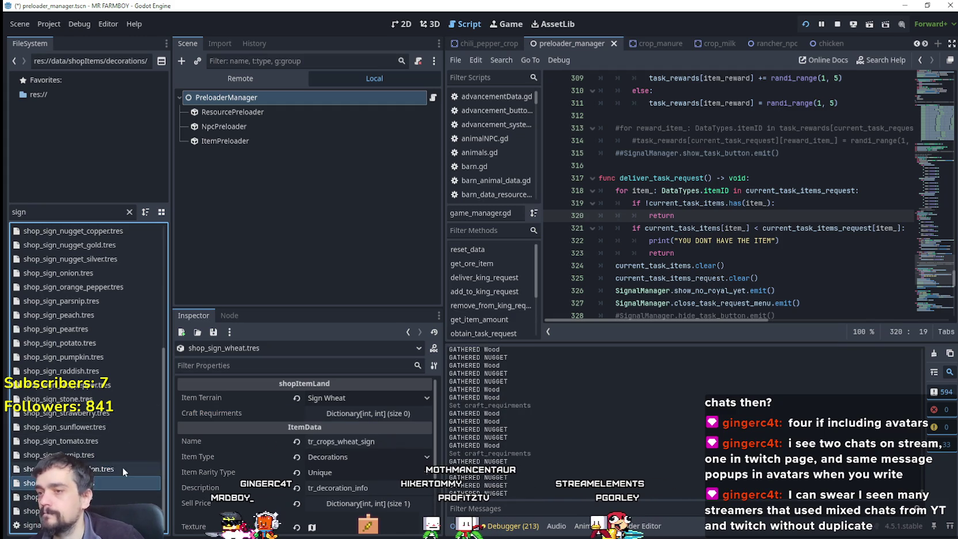
{"action": "right_click", "coordinate": [228, 414]}
{"action": "left_click", "coordinate": [244, 436]}
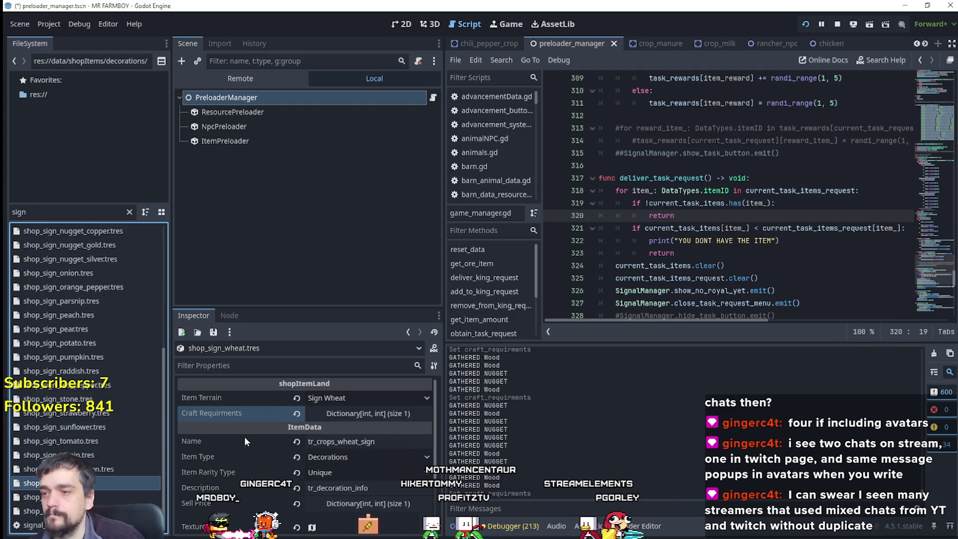
{"action": "left_click", "coordinate": [120, 491]}
{"action": "right_click", "coordinate": [260, 412]}
{"action": "left_click", "coordinate": [277, 439]}
{"action": "left_click", "coordinate": [121, 511]}
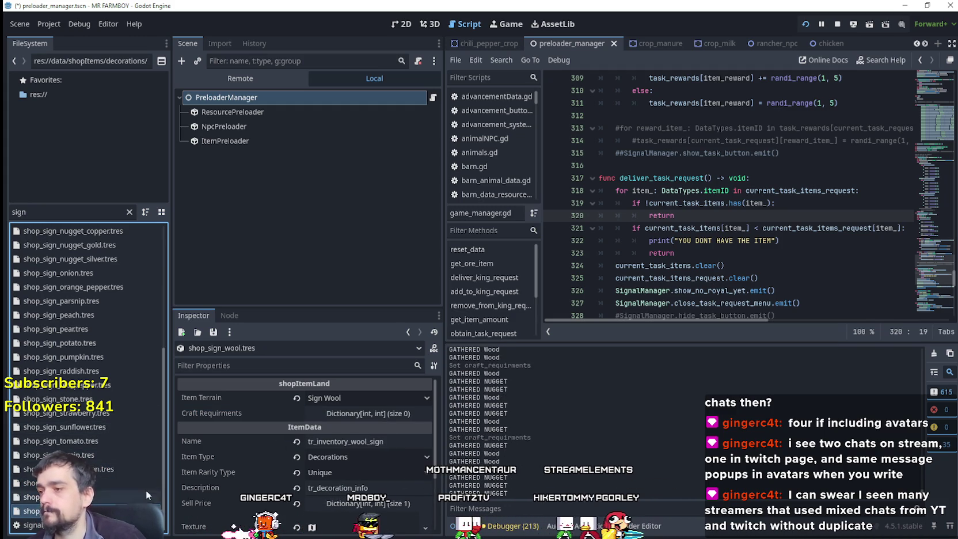
{"action": "right_click", "coordinate": [246, 419]}
{"action": "left_click", "coordinate": [248, 436]}
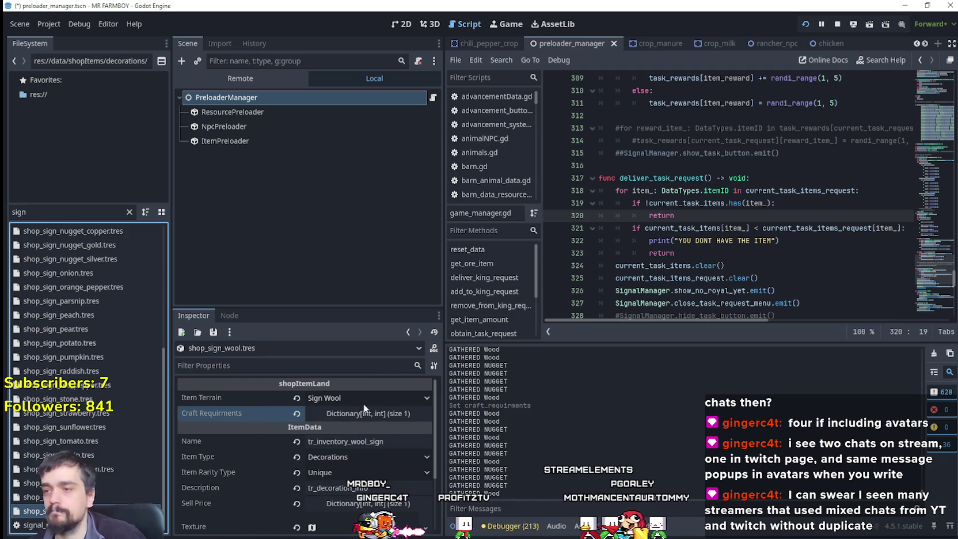
{"action": "key", "text": "ctrl+s"}
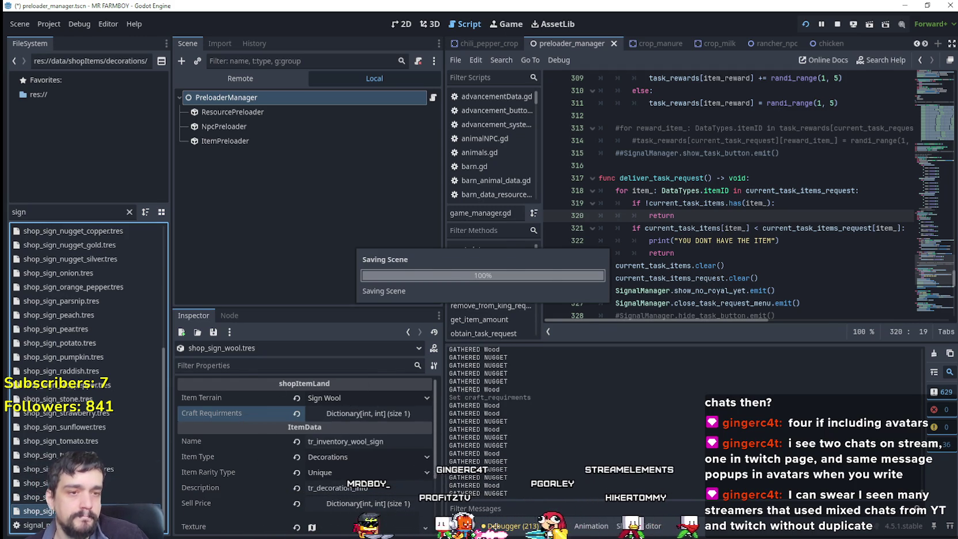
In the running game, check the Signs recipes now cost 10 Silver and pick one to place
{"action": "key", "text": "alt+Tab"}
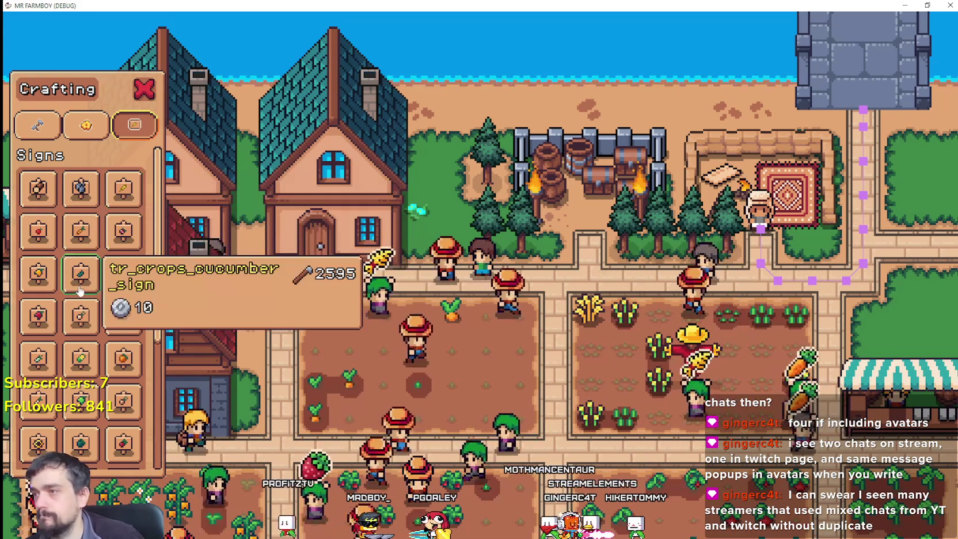
{"action": "left_click", "coordinate": [37, 124]}
{"action": "scroll", "coordinate": [83, 219], "scroll_direction": "up", "scroll_amount": 5}
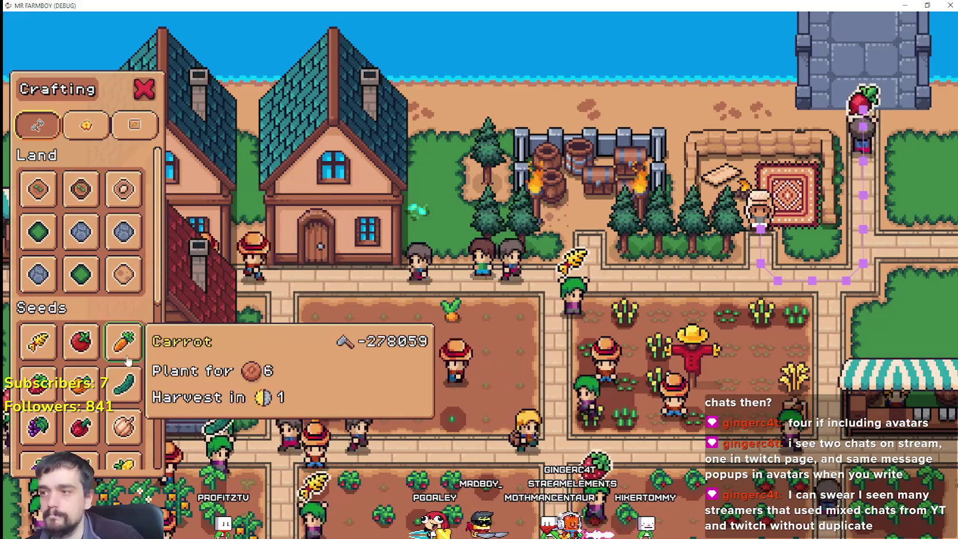
{"action": "left_click", "coordinate": [134, 124]}
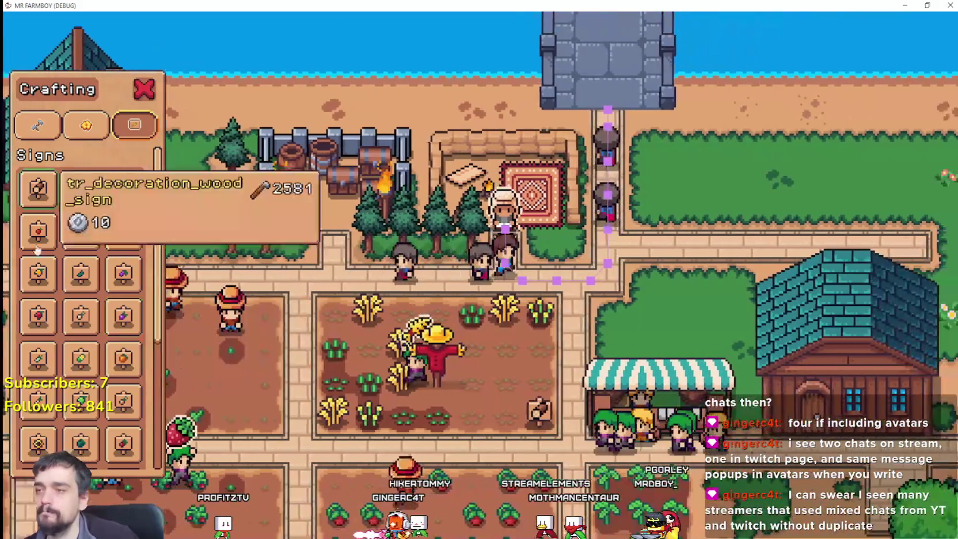
{"action": "left_click", "coordinate": [123, 231]}
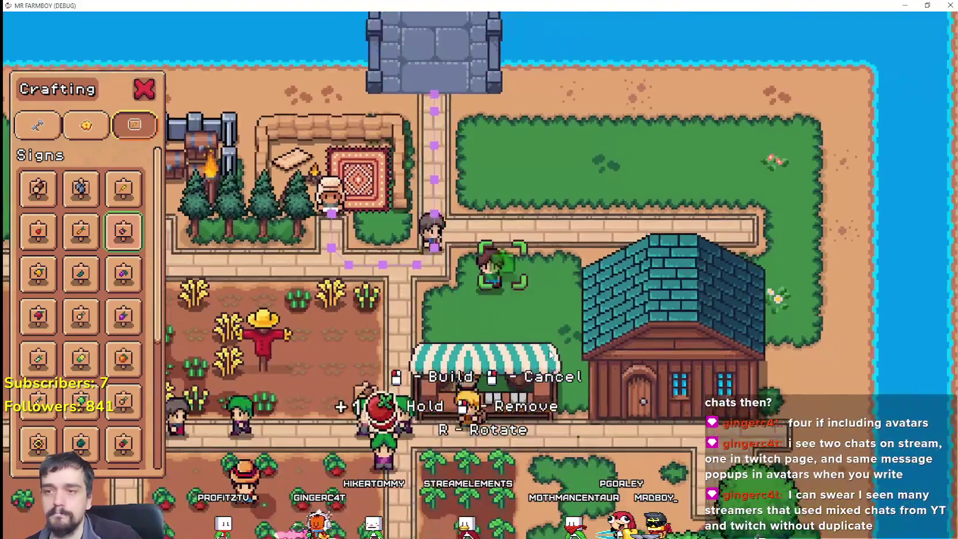
{"action": "key", "text": "s"}
{"action": "key", "text": "alt+Tab"}
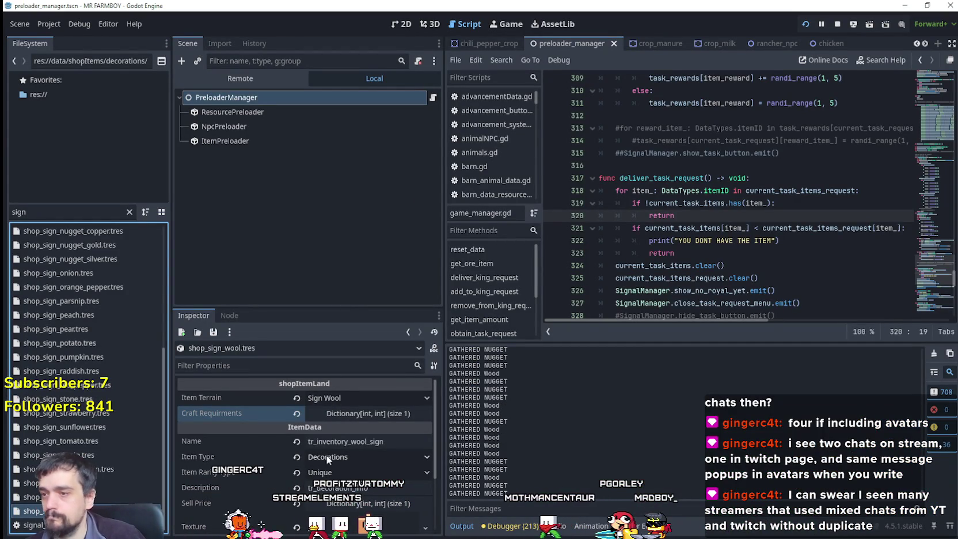
Check shop_sign_wool's Description field, then rerun the game and view the Decorations crafting category
{"action": "scroll", "coordinate": [329, 451], "scroll_direction": "down", "scroll_amount": 2}
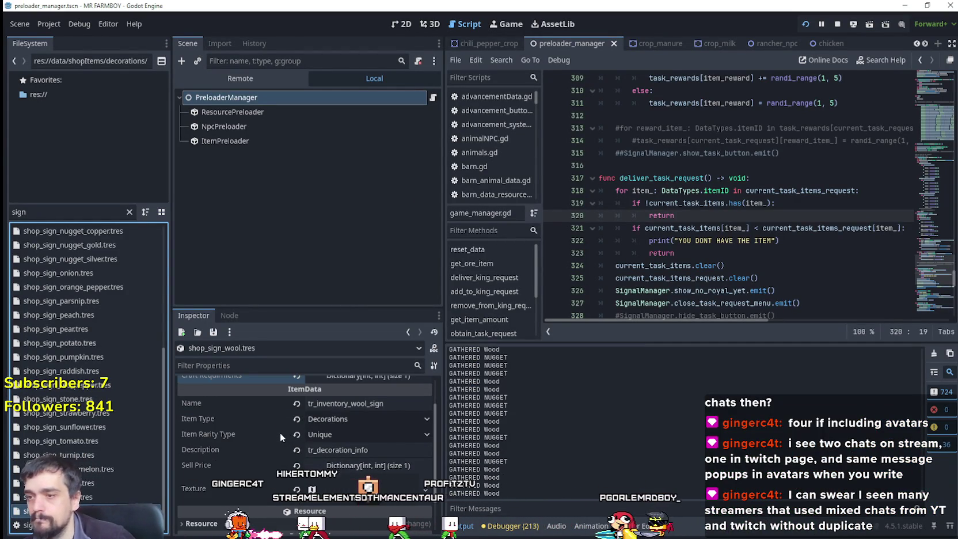
{"action": "left_click", "coordinate": [323, 450]}
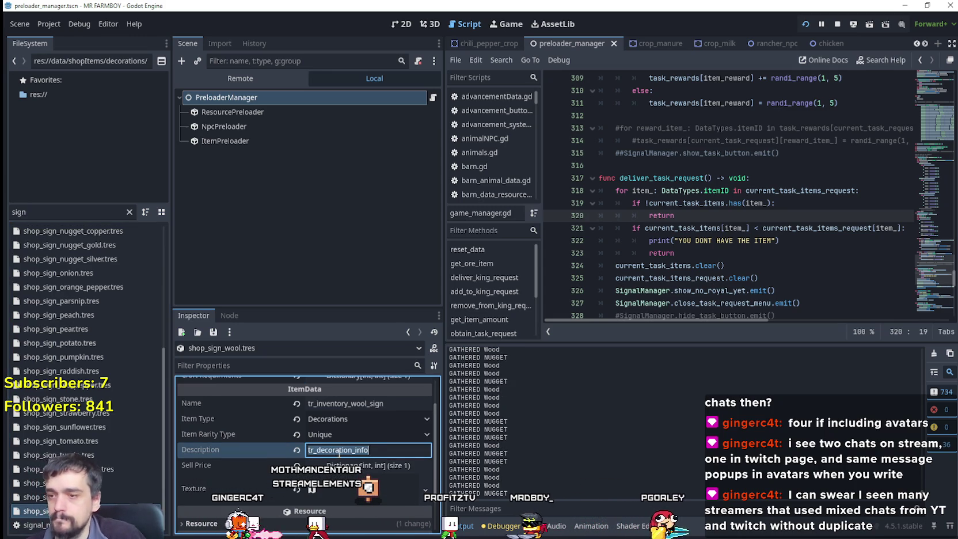
{"action": "key", "text": "alt+Tab"}
{"action": "left_click", "coordinate": [86, 125]}
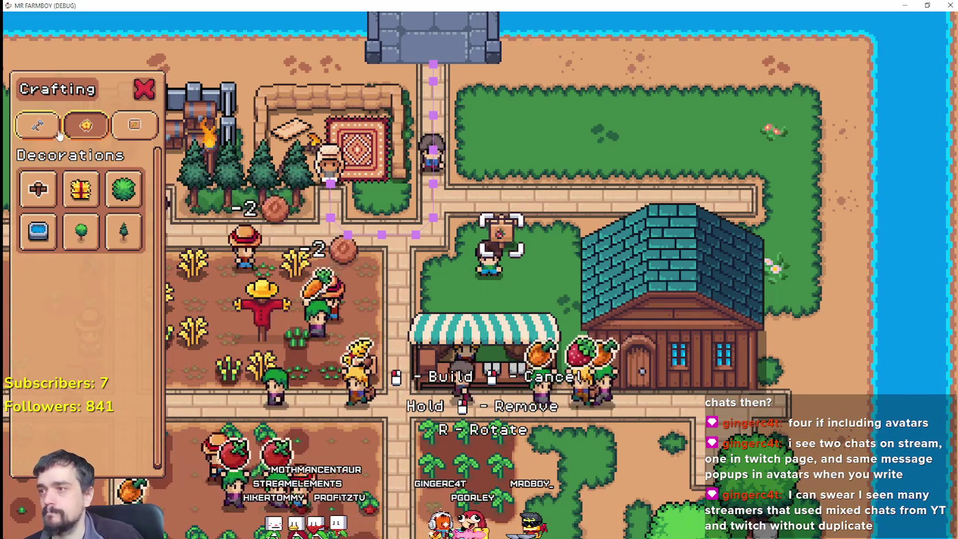
Check the Decorations advancements tab, which lists only Small Tree Decoration, then return to Godot
{"action": "scroll", "coordinate": [46, 196], "scroll_direction": "up", "scroll_amount": 5}
{"action": "key", "text": "Tab"}
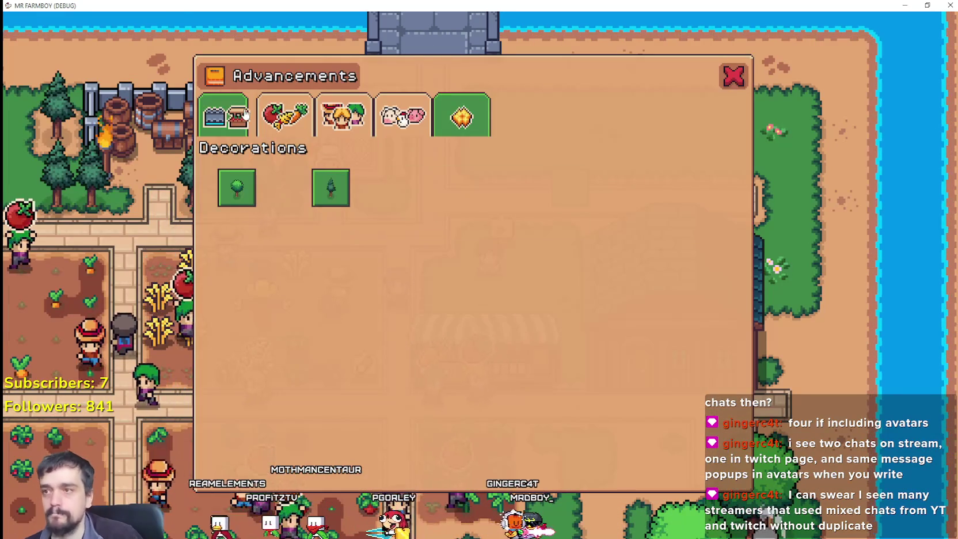
{"action": "key", "text": "Tab"}
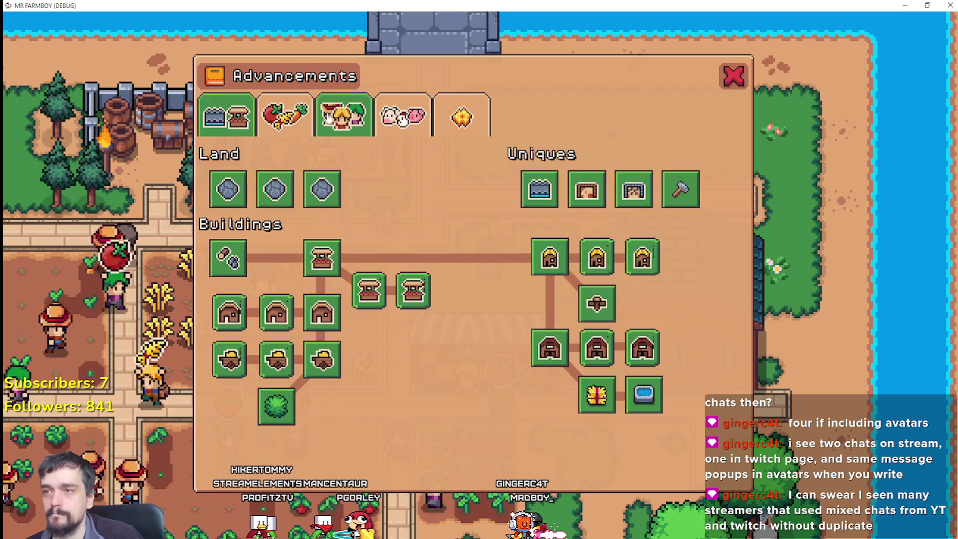
{"action": "left_click", "coordinate": [461, 117]}
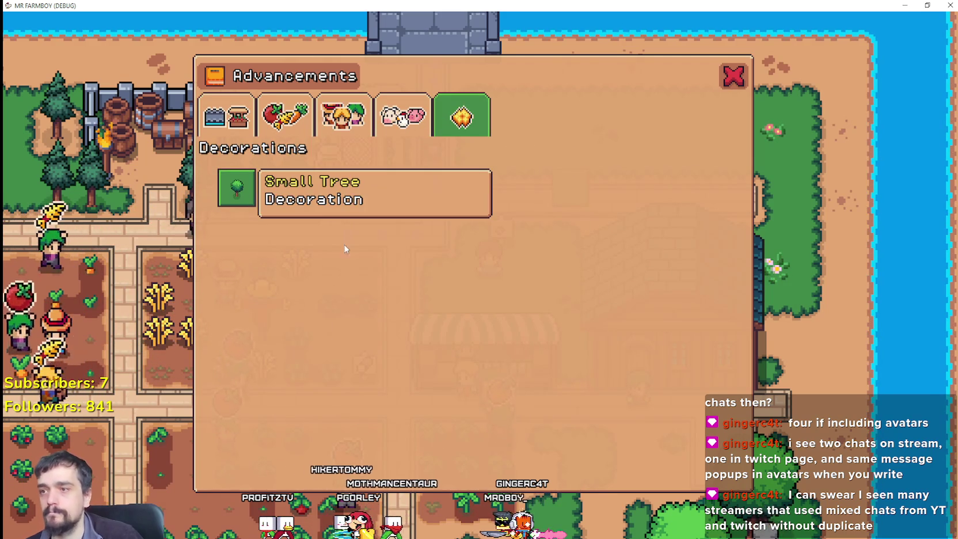
{"action": "key", "text": "alt+Tab"}
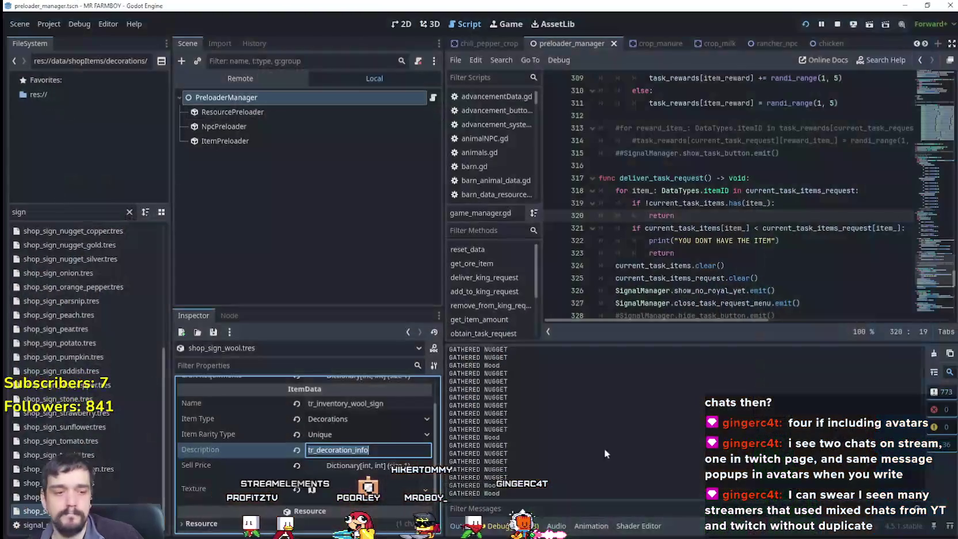
Filter FileSystem for 'advan', open AdvancementSystem.tscn and select StumpAdvButton
{"action": "double_click", "coordinate": [29, 211]}
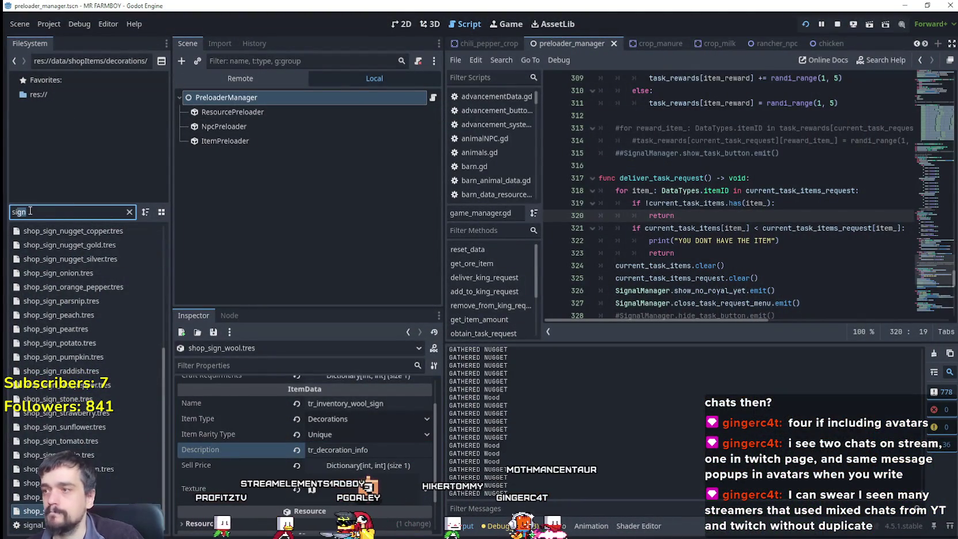
{"action": "type", "text": "advan"}
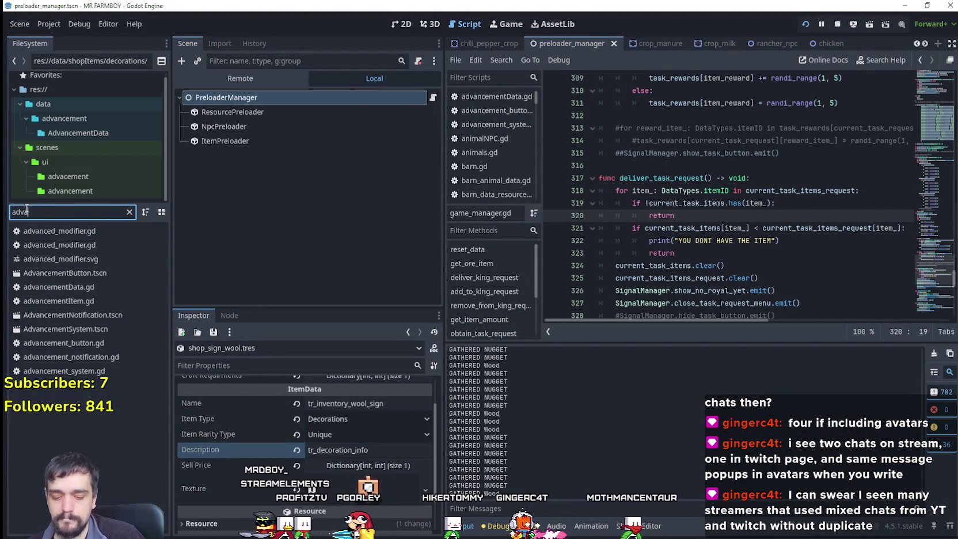
{"action": "left_click", "coordinate": [55, 275]}
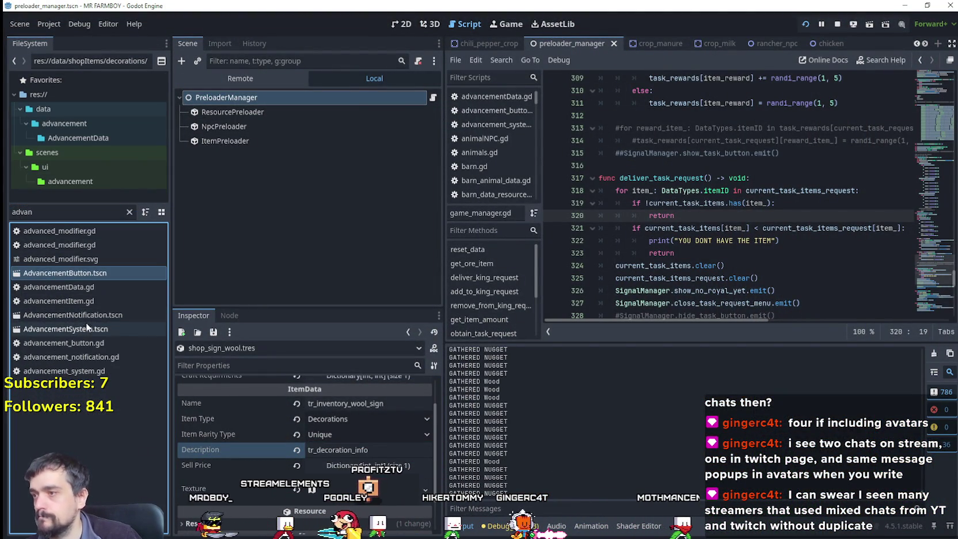
{"action": "double_click", "coordinate": [86, 327]}
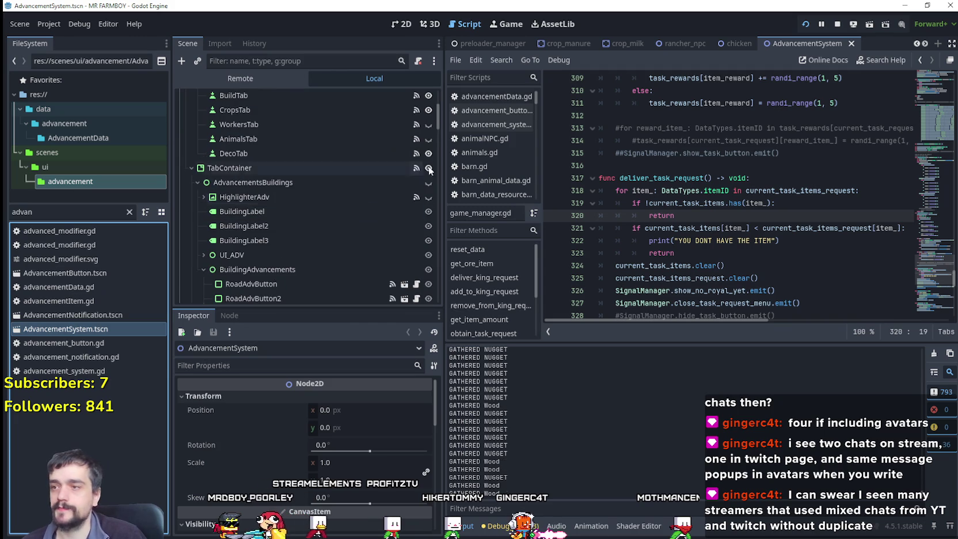
{"action": "left_click_drag", "start_coordinate": [437, 115], "coordinate": [440, 246]}
{"action": "left_click", "coordinate": [311, 225]}
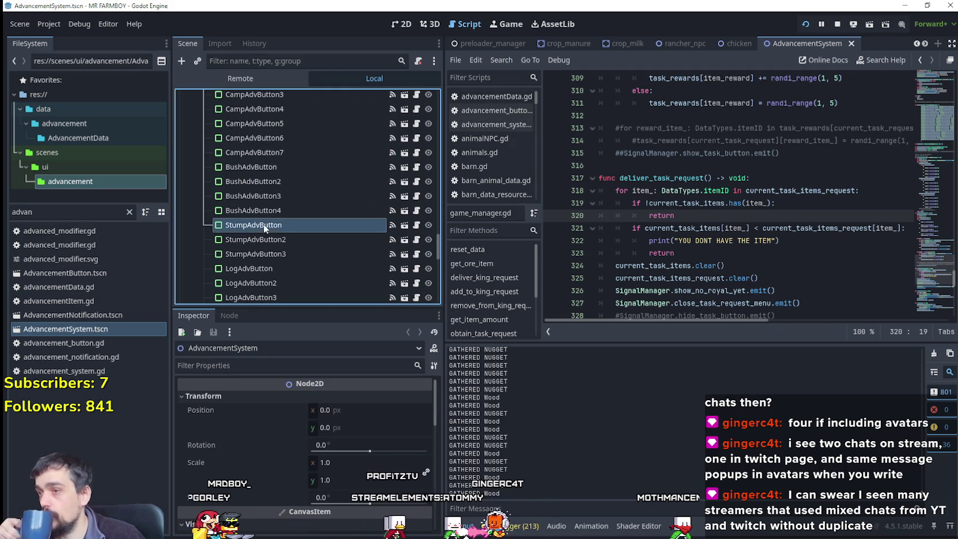
Inspect StumpAdvButton's Description, then select the FileSystem filter text for replacement
{"action": "scroll", "coordinate": [306, 502], "scroll_direction": "down", "scroll_amount": 4}
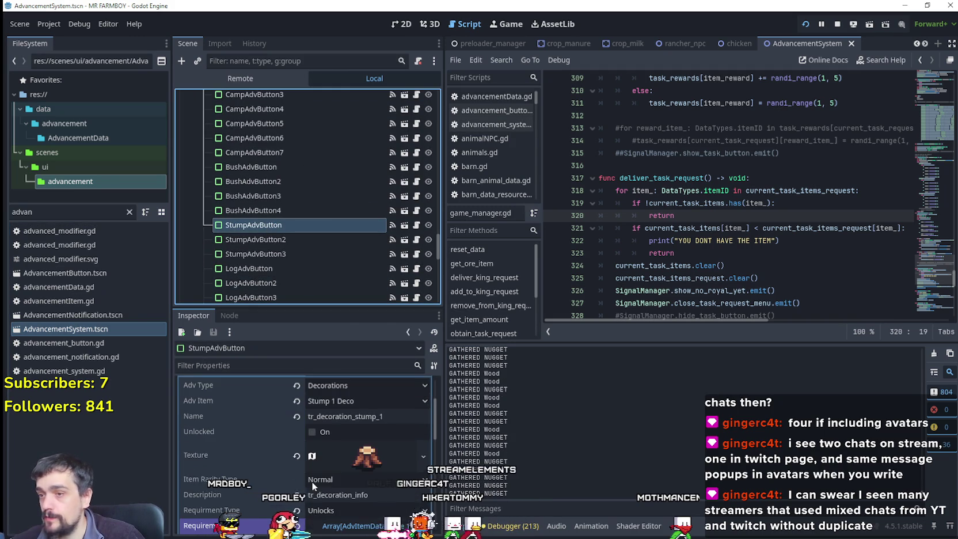
{"action": "right_click", "coordinate": [331, 494]}
{"action": "left_click", "coordinate": [349, 398]}
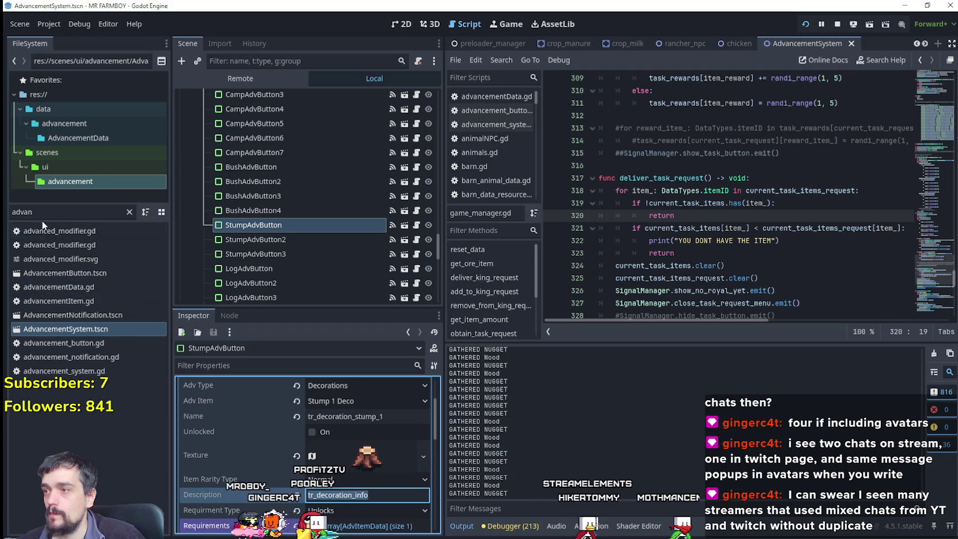
{"action": "double_click", "coordinate": [23, 212]}
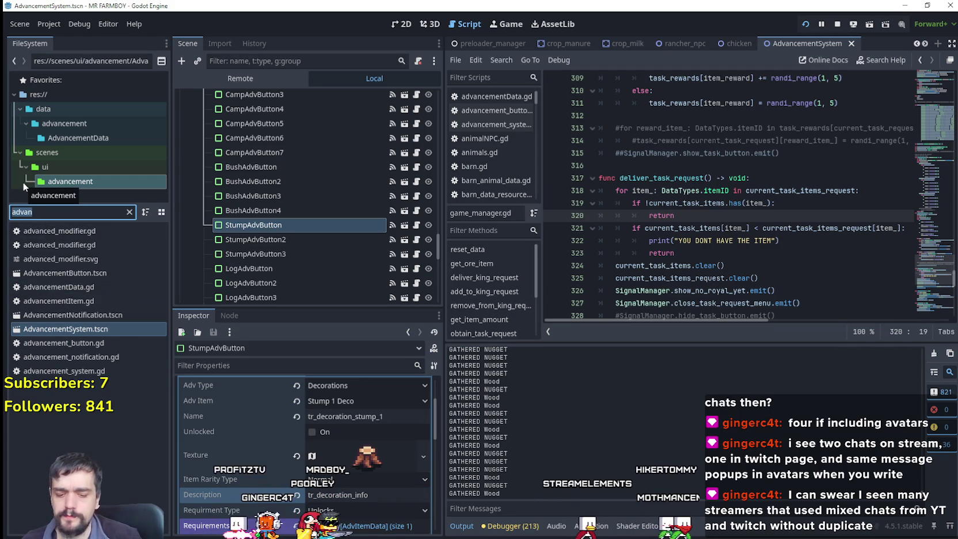
Set the cabbage and carrot signs' Description to tr_decoration_info, save, and relaunch the game
{"action": "type", "text": "sign"}
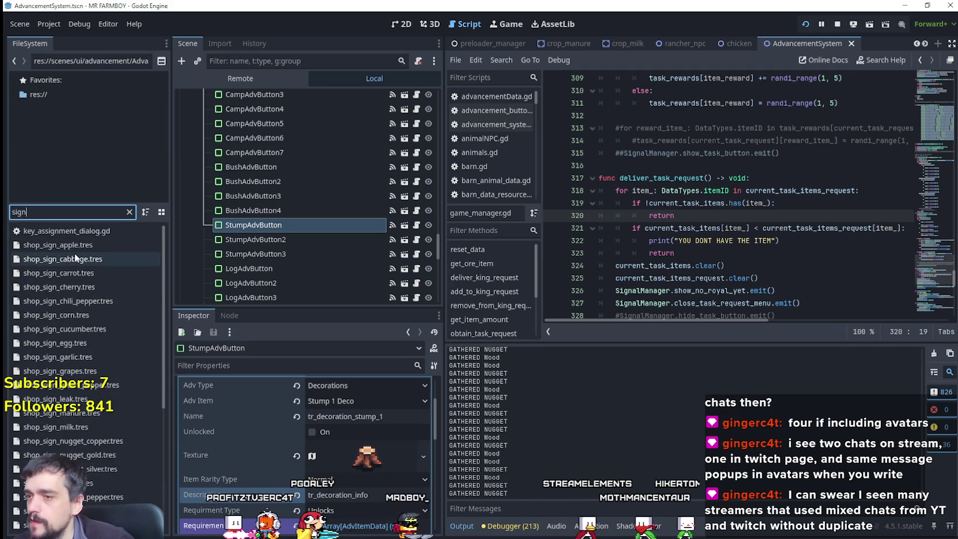
{"action": "left_click", "coordinate": [74, 253]}
{"action": "left_click", "coordinate": [369, 489]}
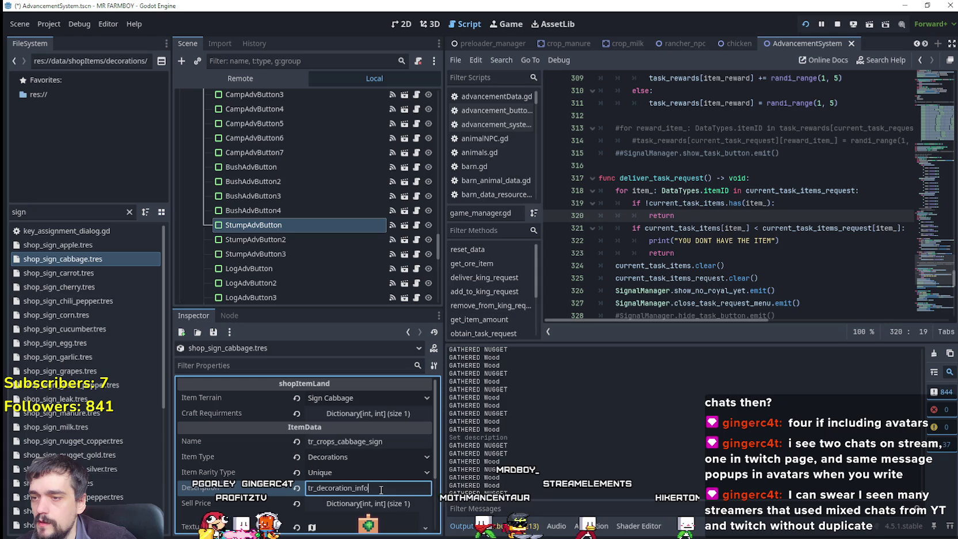
{"action": "left_click", "coordinate": [84, 273]}
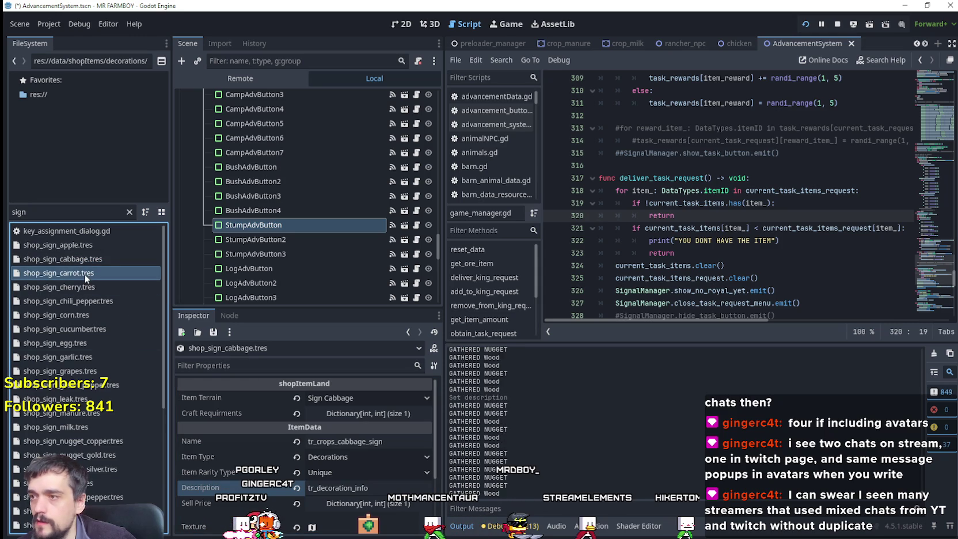
{"action": "left_click", "coordinate": [349, 490]}
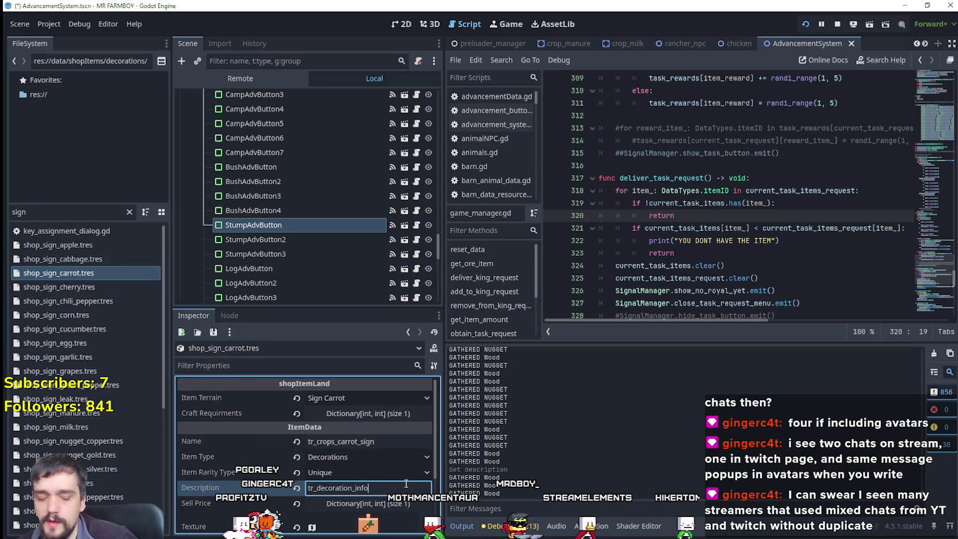
{"action": "key", "text": "ctrl+s"}
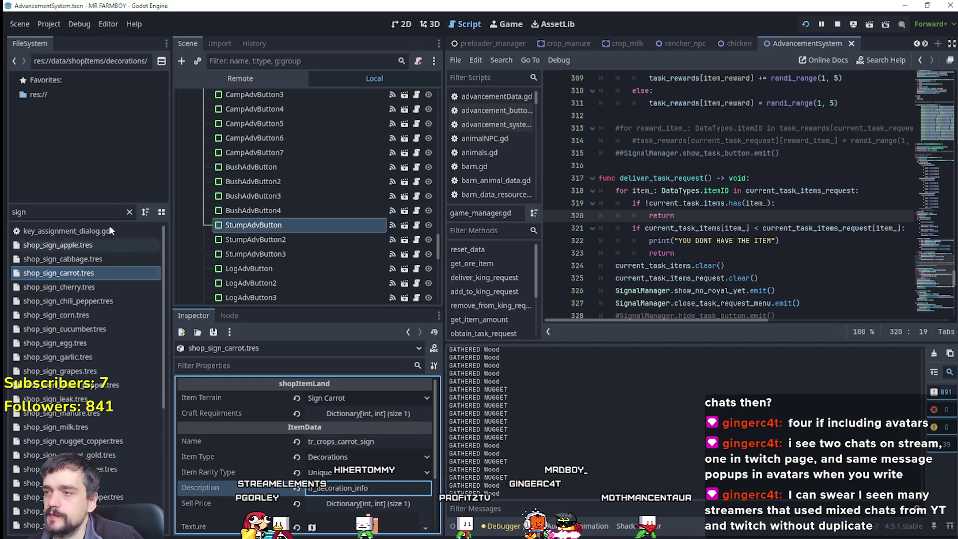
{"action": "key", "text": "alt+Tab"}
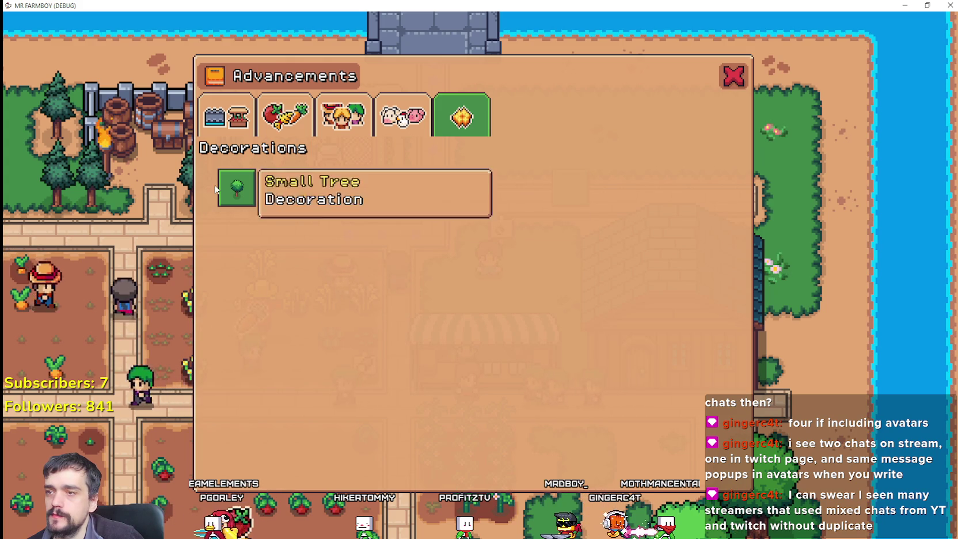
Close Advancements, scroll through the crafting Signs list reading tooltips, then stop the game
{"action": "left_click", "coordinate": [733, 75]}
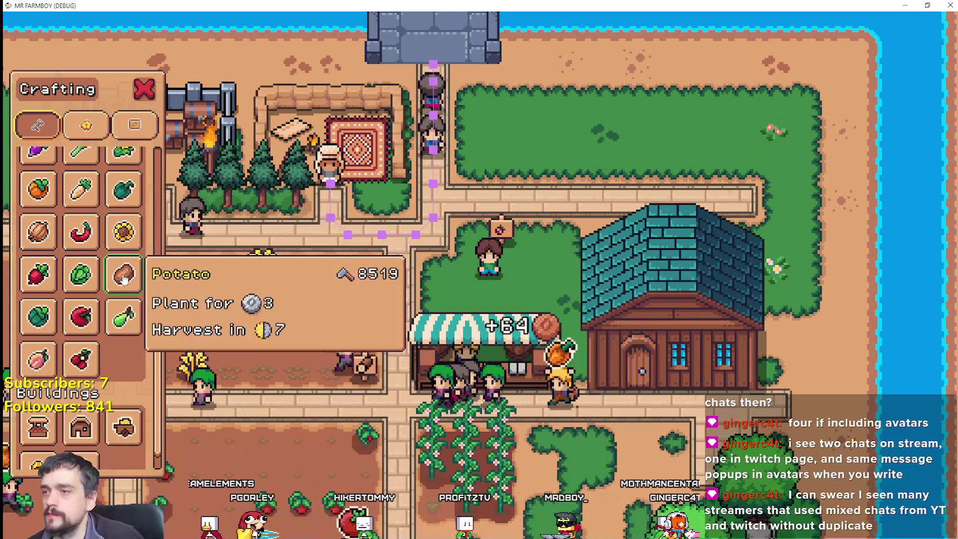
{"action": "left_click", "coordinate": [134, 124]}
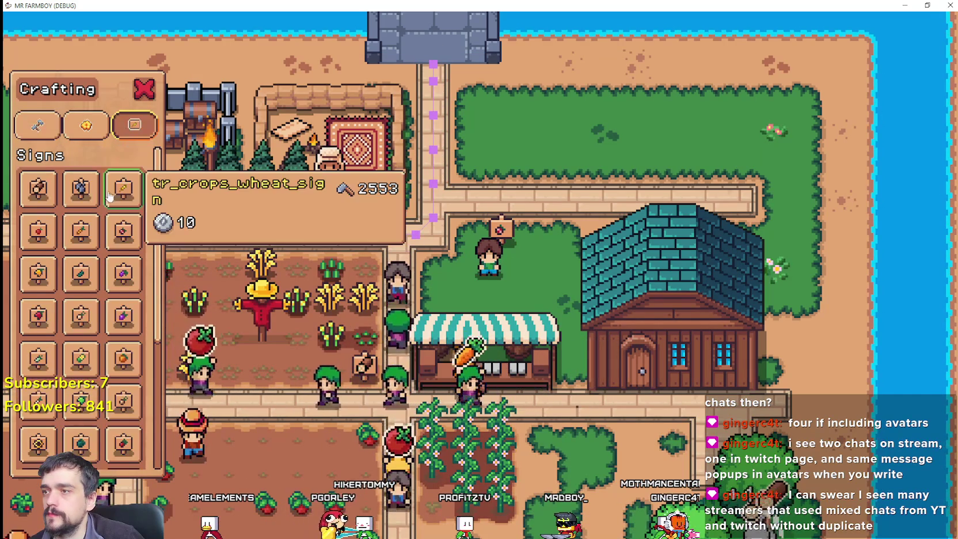
{"action": "scroll", "coordinate": [110, 391], "scroll_direction": "down", "scroll_amount": 2}
{"action": "scroll", "coordinate": [100, 414], "scroll_direction": "down", "scroll_amount": 3}
{"action": "key", "text": "a"}
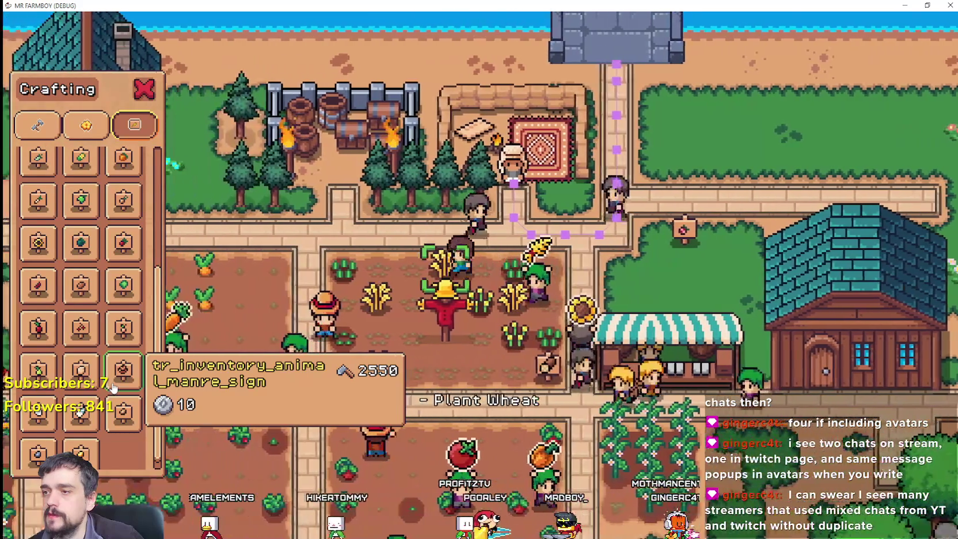
{"action": "key", "text": "s"}
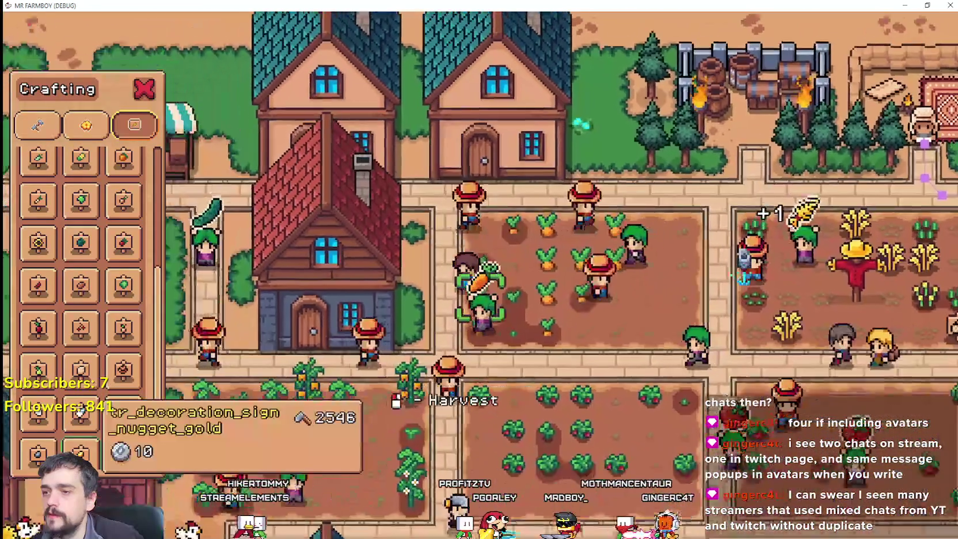
{"action": "scroll", "coordinate": [80, 410], "scroll_direction": "down", "scroll_amount": 2}
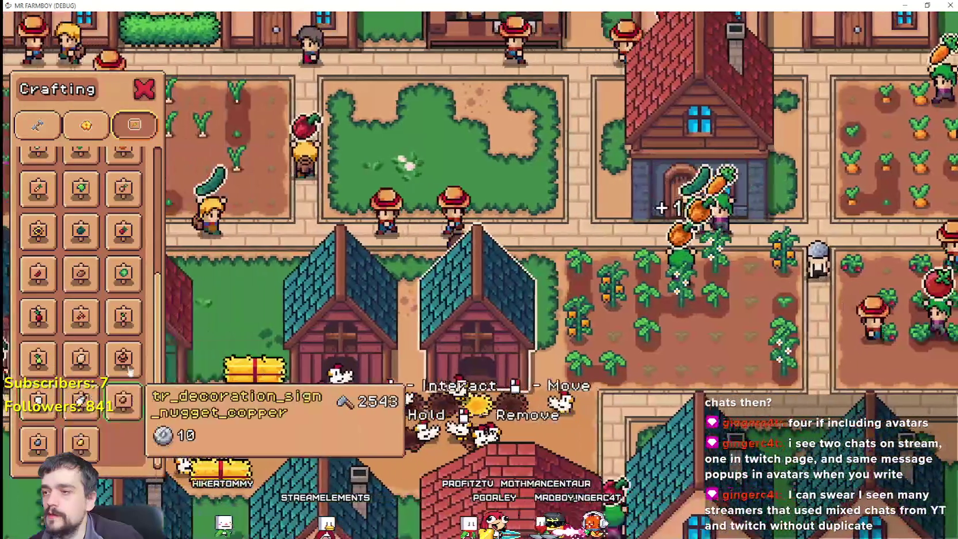
{"action": "key", "text": "alt+Tab"}
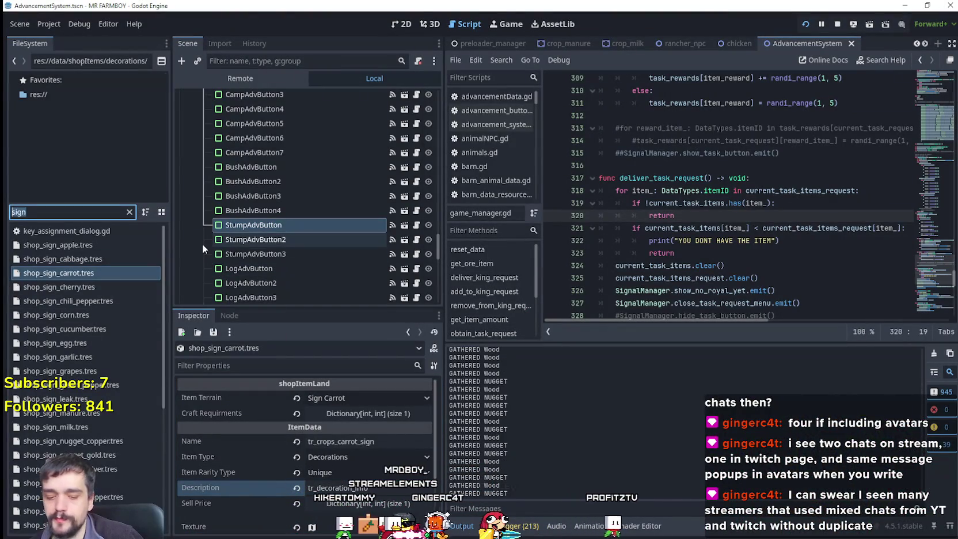
Filter FileSystem for 'tool', open tooltip_component_test.tscn and its script, and widen the code view
{"action": "type", "text": "tool"}
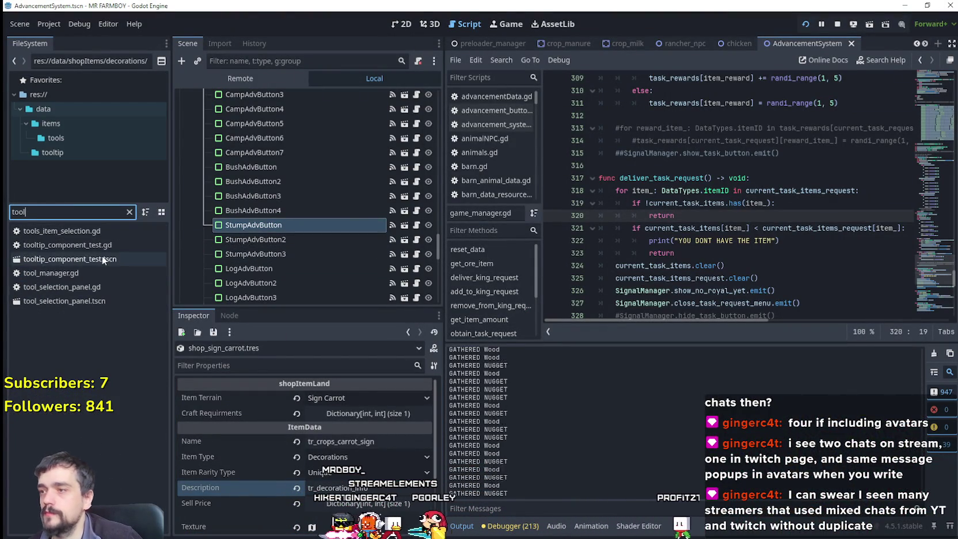
{"action": "double_click", "coordinate": [69, 259]}
{"action": "left_click", "coordinate": [416, 97]}
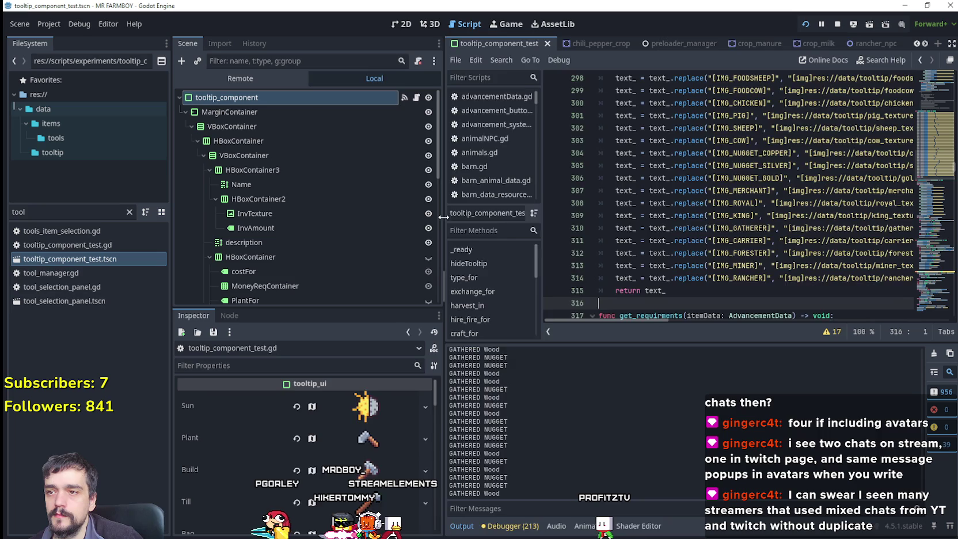
{"action": "left_click_drag", "start_coordinate": [443, 217], "coordinate": [349, 217]}
{"action": "left_click_drag", "start_coordinate": [943, 160], "coordinate": [936, 125]}
In setTooltipCraft, locate the tr_till_for_free else branch and the description.clear call
{"action": "scroll", "coordinate": [586, 224], "scroll_direction": "down", "scroll_amount": 7}
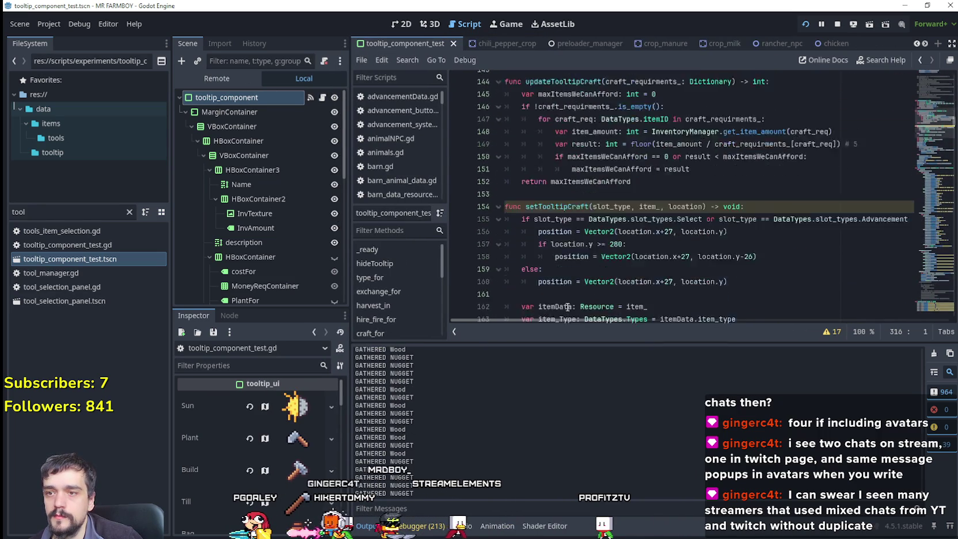
{"action": "left_click", "coordinate": [721, 207]}
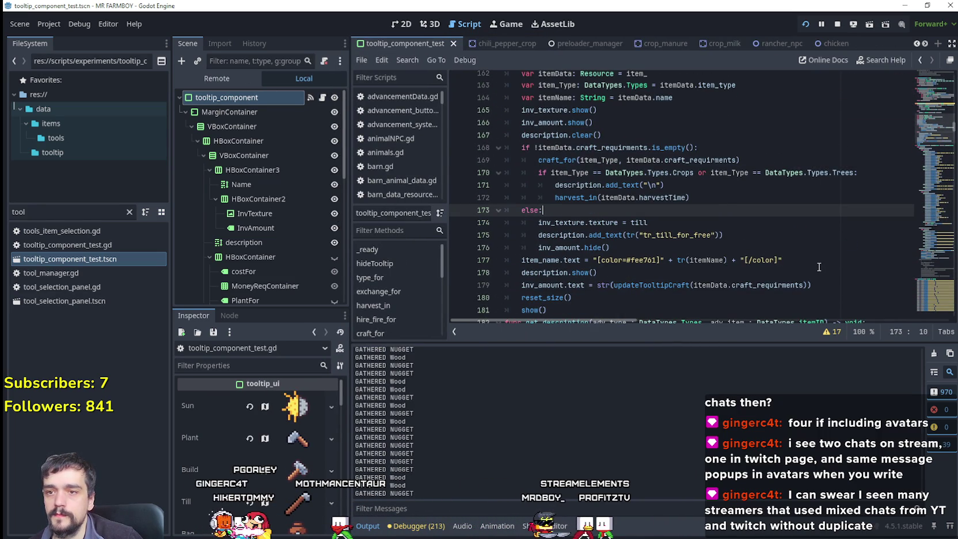
{"action": "double_click", "coordinate": [702, 233]}
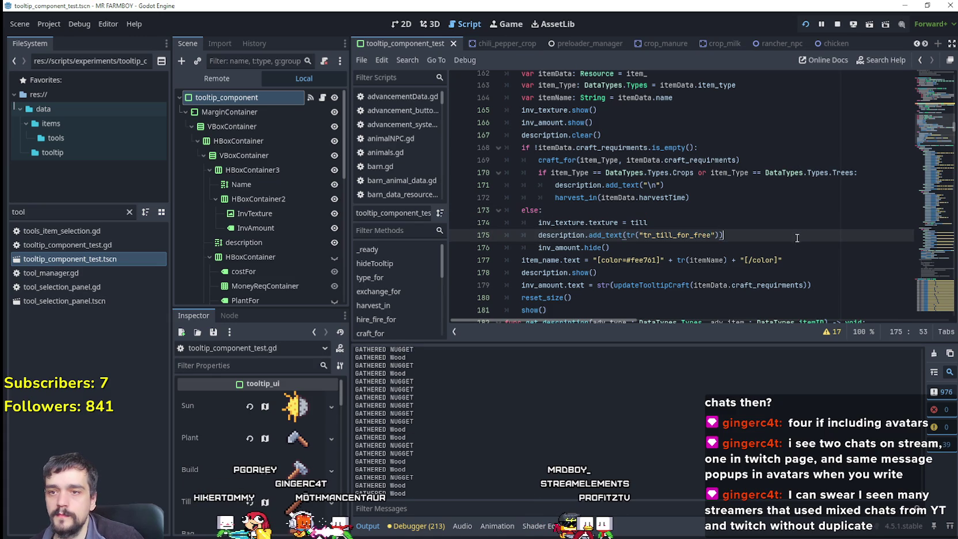
{"action": "scroll", "coordinate": [777, 256], "scroll_direction": "down", "scroll_amount": 2}
{"action": "scroll", "coordinate": [766, 251], "scroll_direction": "up", "scroll_amount": 3}
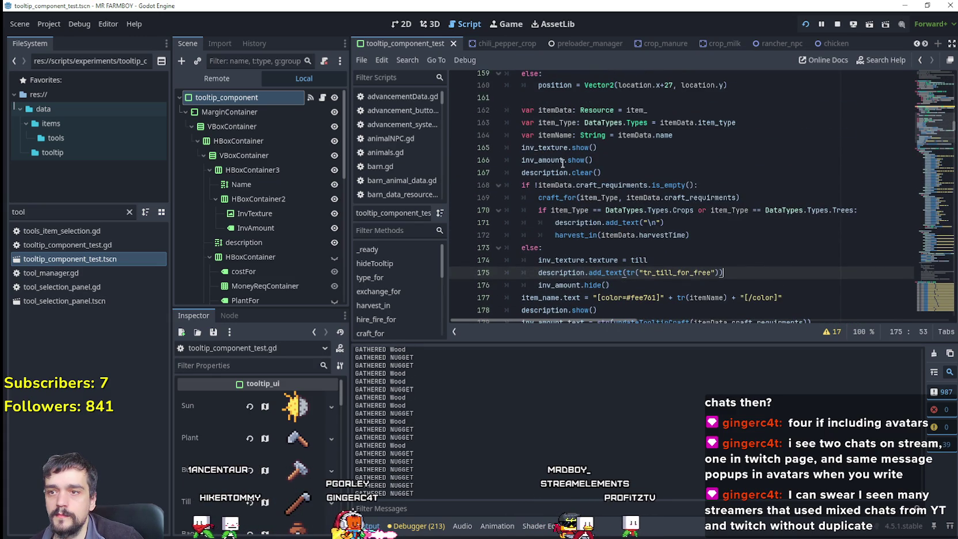
{"action": "left_click_drag", "start_coordinate": [522, 172], "coordinate": [595, 172]}
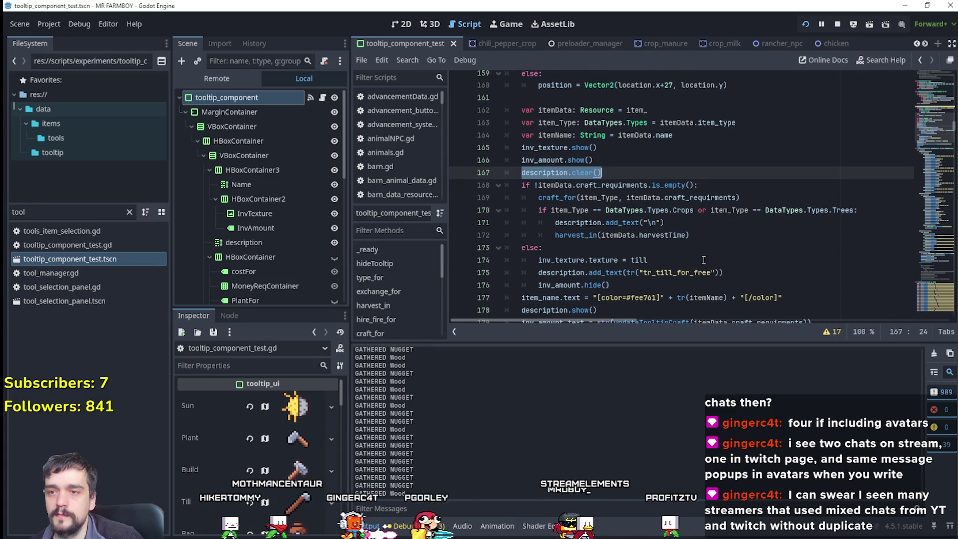
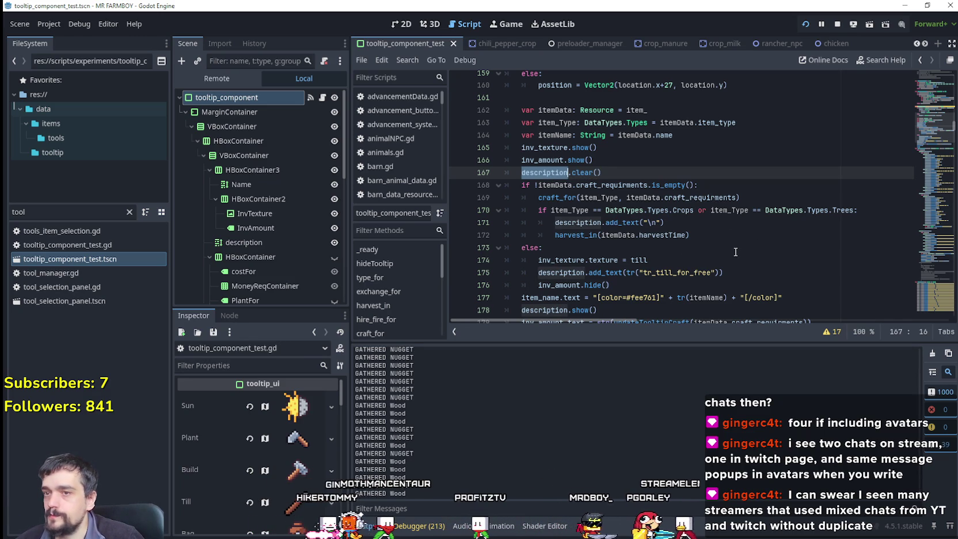
Jump to craft_for via Lookup Symbol and select its Buildings branch, lines 111–113
{"action": "right_click", "coordinate": [569, 199]}
{"action": "left_click", "coordinate": [619, 389]}
{"action": "scroll", "coordinate": [611, 279], "scroll_direction": "down", "scroll_amount": 2}
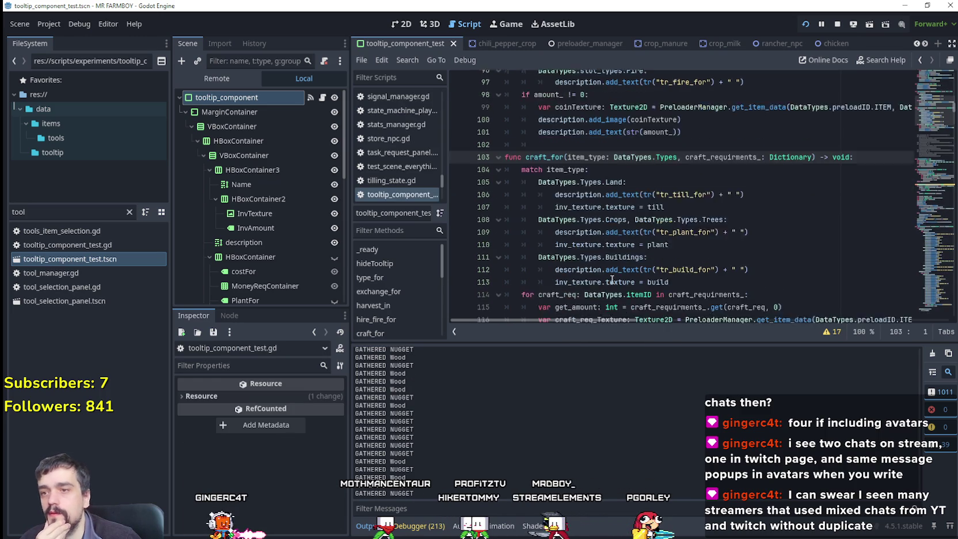
{"action": "mouse_move", "coordinate": [693, 241]}
{"action": "left_mouse_down"}
{"action": "mouse_move", "coordinate": [547, 241]}
{"action": "mouse_move", "coordinate": [500, 217]}
{"action": "left_mouse_up"}
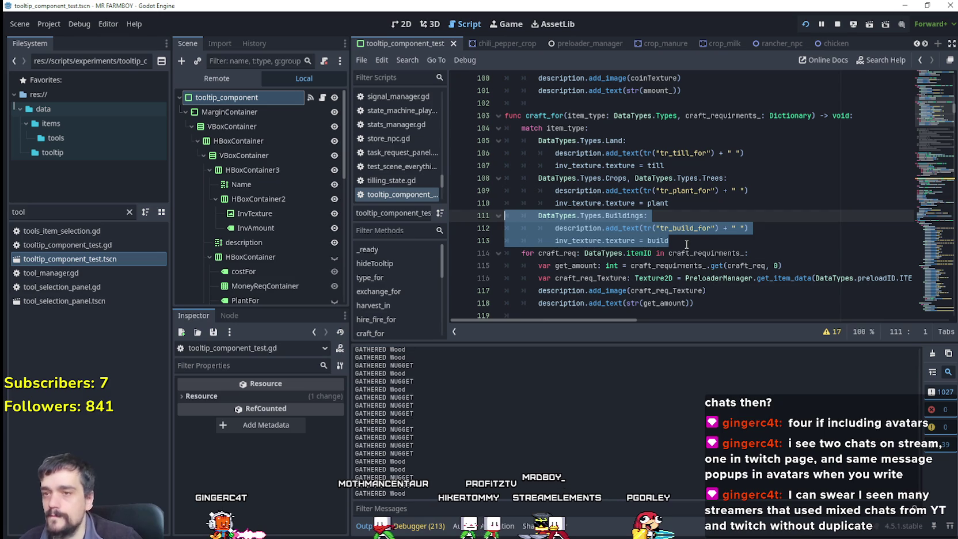
{"action": "mouse_move", "coordinate": [123, 196]}
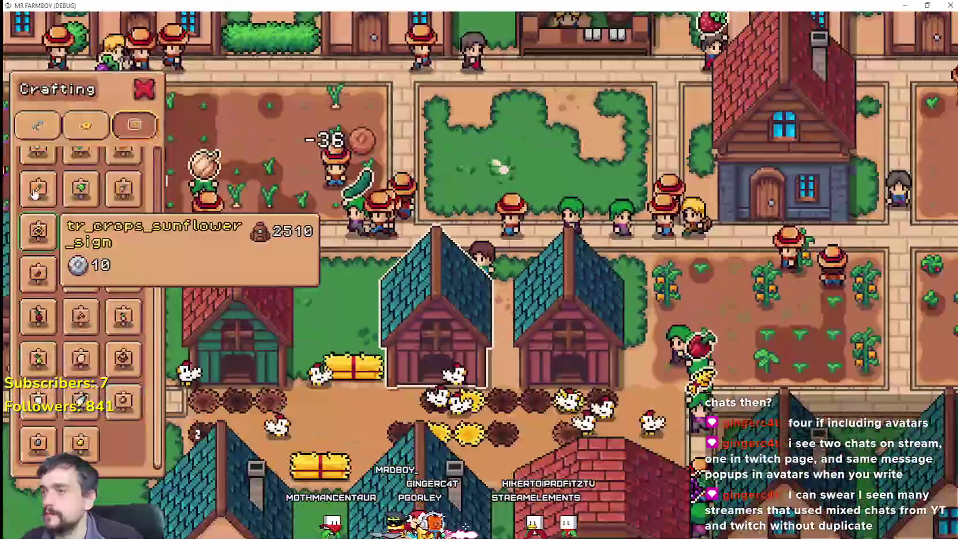
Close the coop's chicken details dialog in the game
{"action": "left_click", "coordinate": [297, 218]}
{"action": "scroll", "coordinate": [561, 182], "scroll_direction": "up", "scroll_amount": 5}
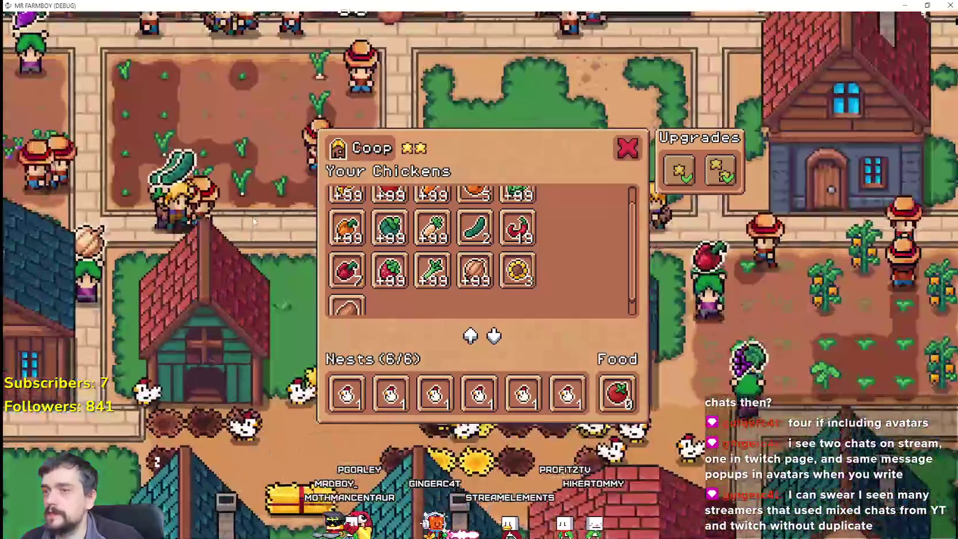
{"action": "key", "text": "Escape"}
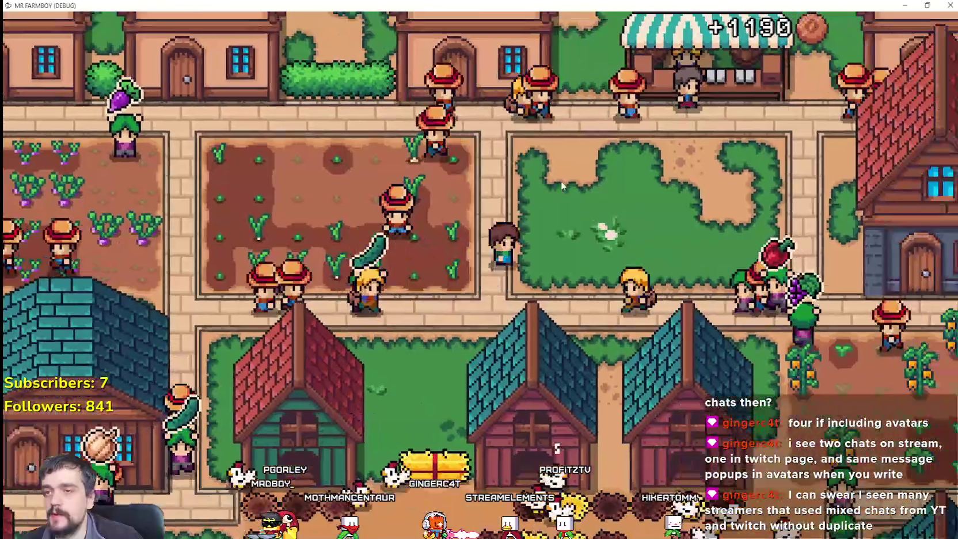
Open the Crafting panel to inspect the Decorations and Signs items, then return to Godot
{"action": "key", "text": "c"}
{"action": "mouse_move", "coordinate": [131, 427]}
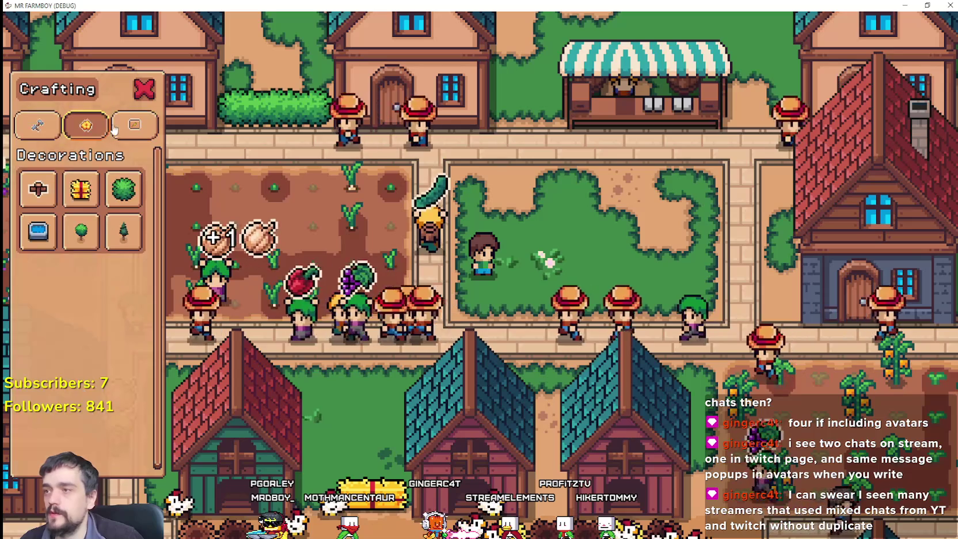
{"action": "mouse_move", "coordinate": [122, 396]}
{"action": "scroll", "coordinate": [122, 396], "scroll_direction": "down", "scroll_amount": 5}
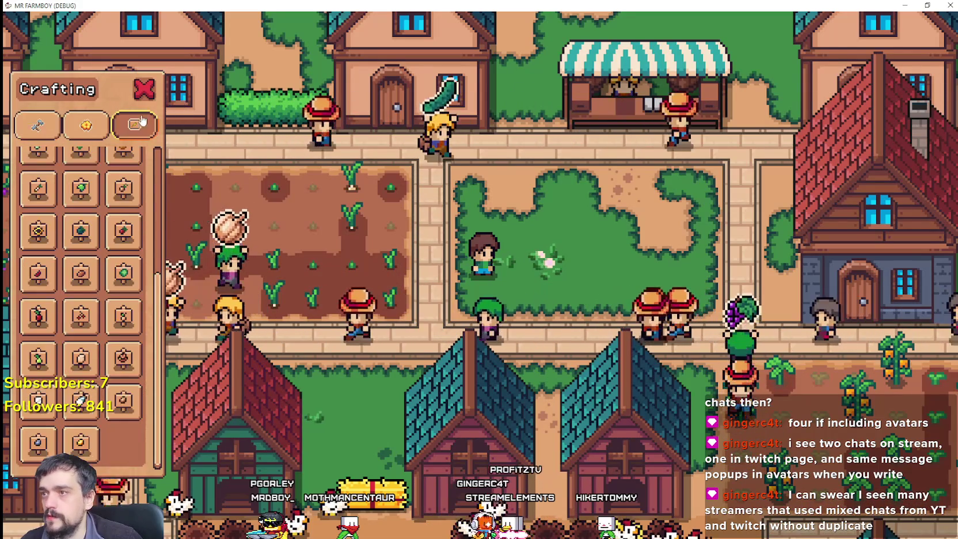
{"action": "key", "text": "alt+Tab"}
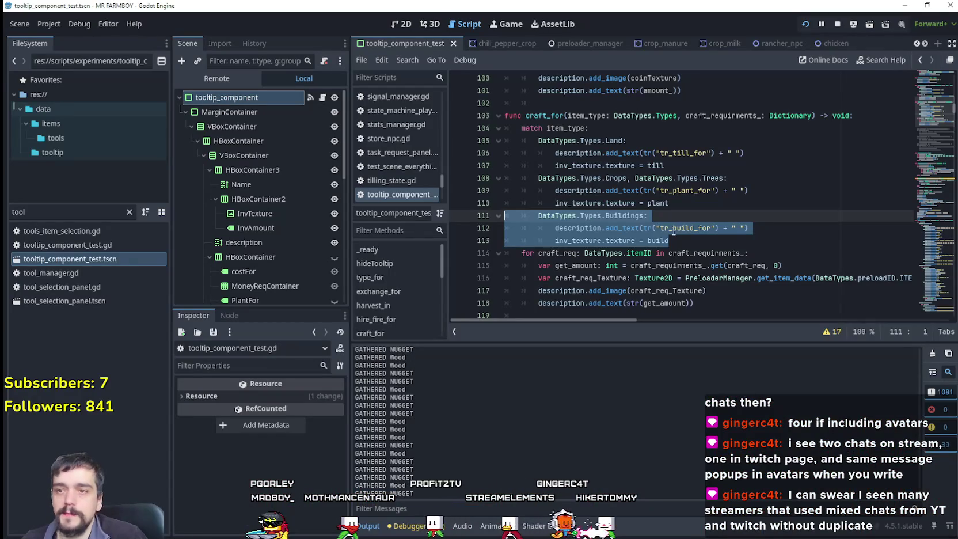
Try adding a DataTypes line after line 113, then remove it again
{"action": "left_click", "coordinate": [692, 244]}
{"action": "key", "text": "Return"}
{"action": "type", "text": "da"}
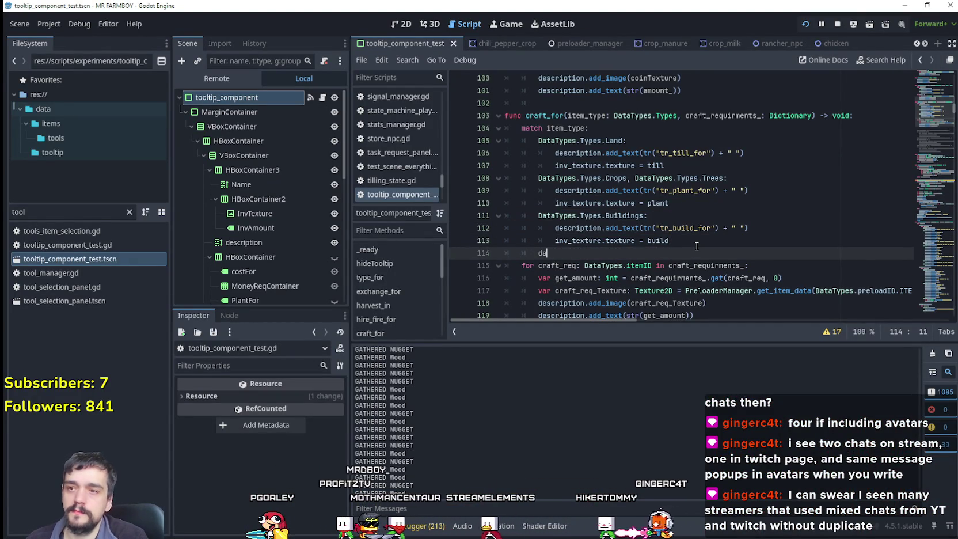
{"action": "type", "text": "ta"}
{"action": "key", "text": "Return"}
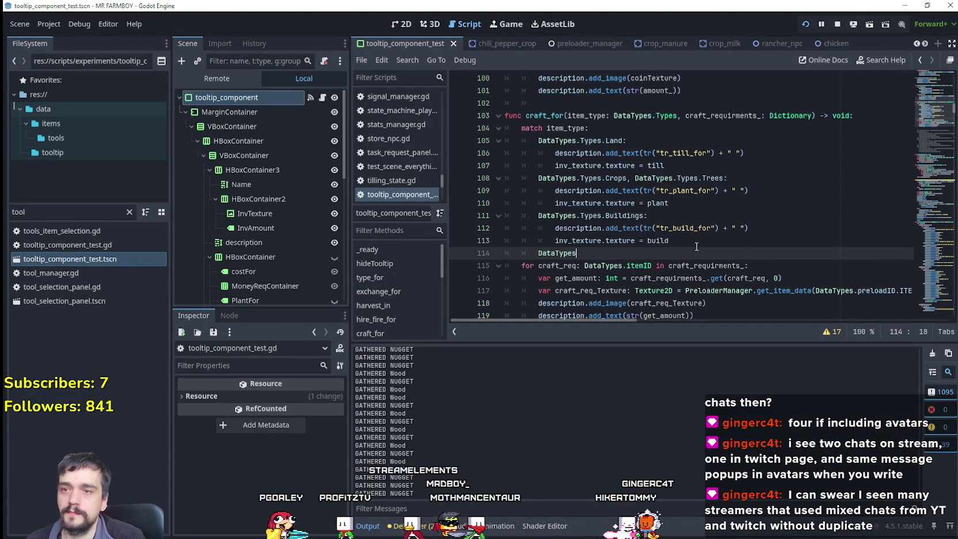
{"action": "key", "text": "BackSpace"}
{"action": "key", "text": "BackSpace"}
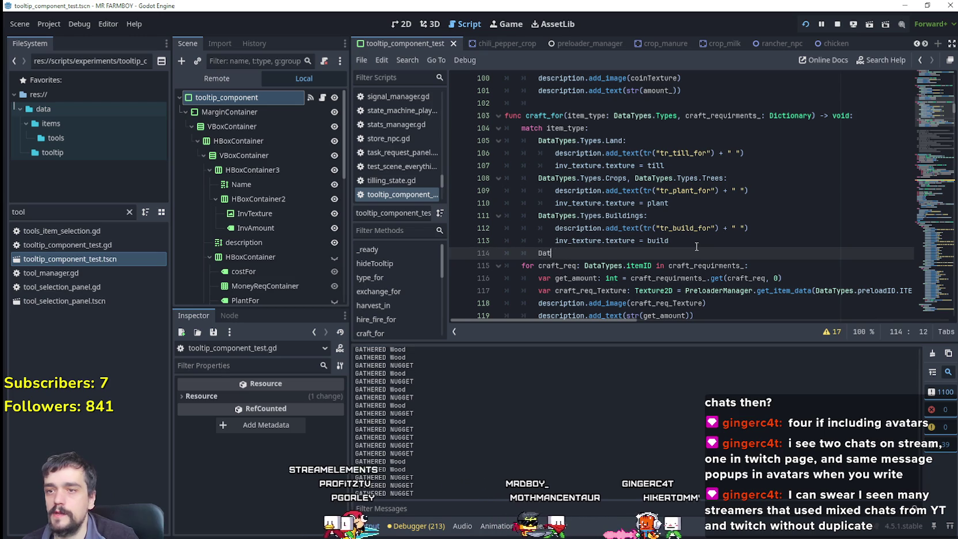
{"action": "key", "text": "BackSpace"}
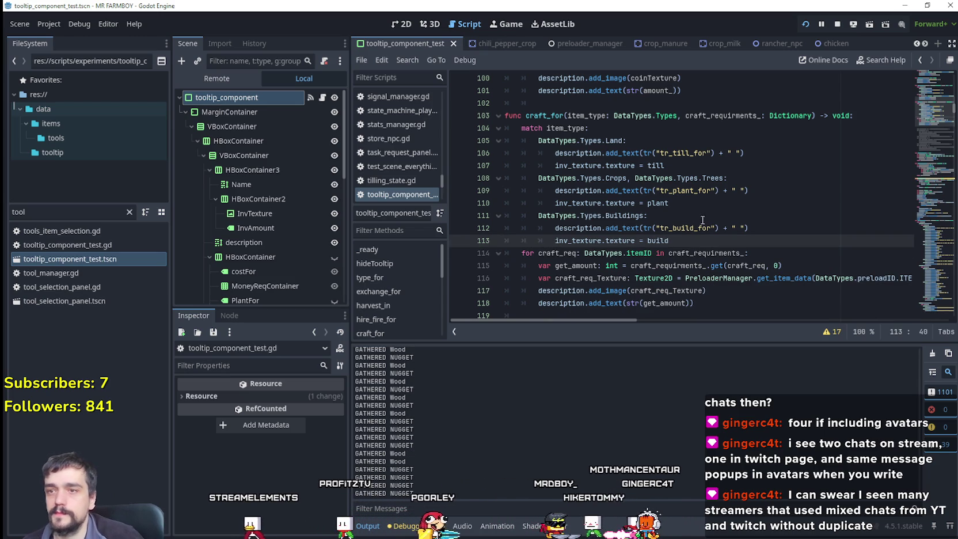
Append DataTypes.Types.Decorations to the Buildings case on line 111 and save, launching the game
{"action": "left_click", "coordinate": [649, 216]}
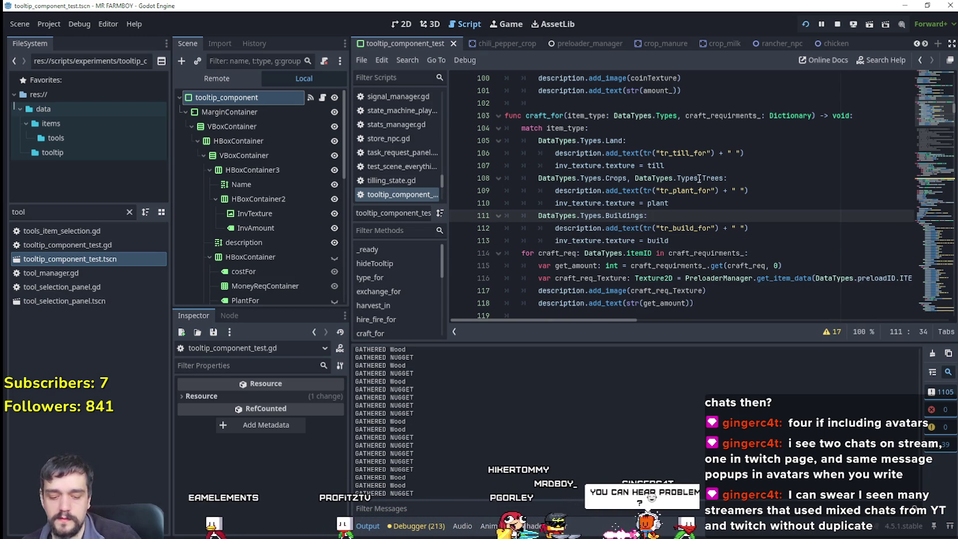
{"action": "type", "text": ", DataTypes.t"}
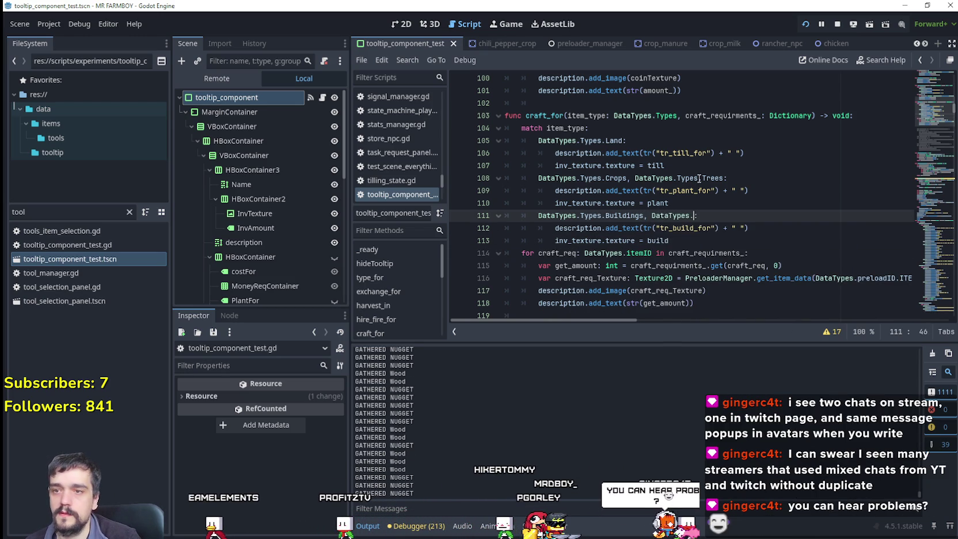
{"action": "type", "text": "ypes.Decorations:"}
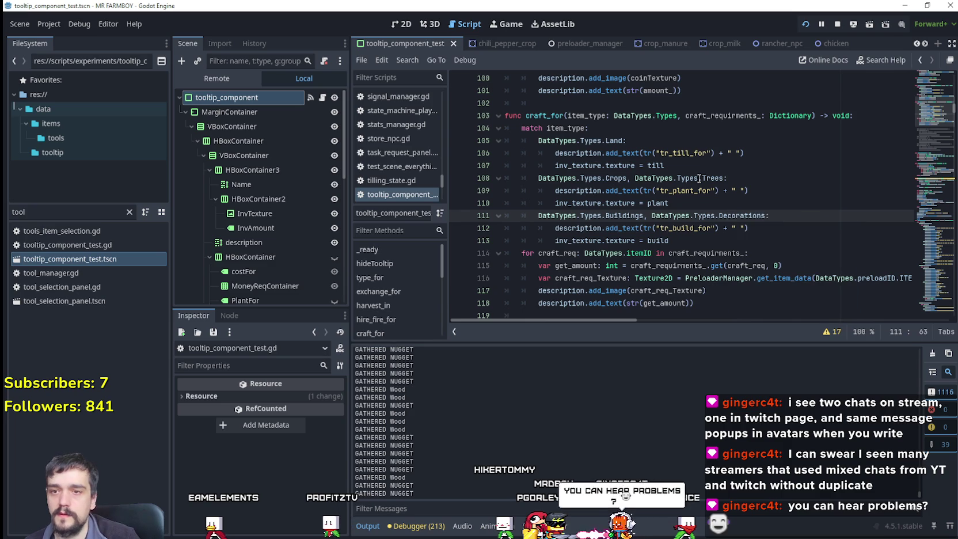
{"action": "key", "text": "ctrl+s"}
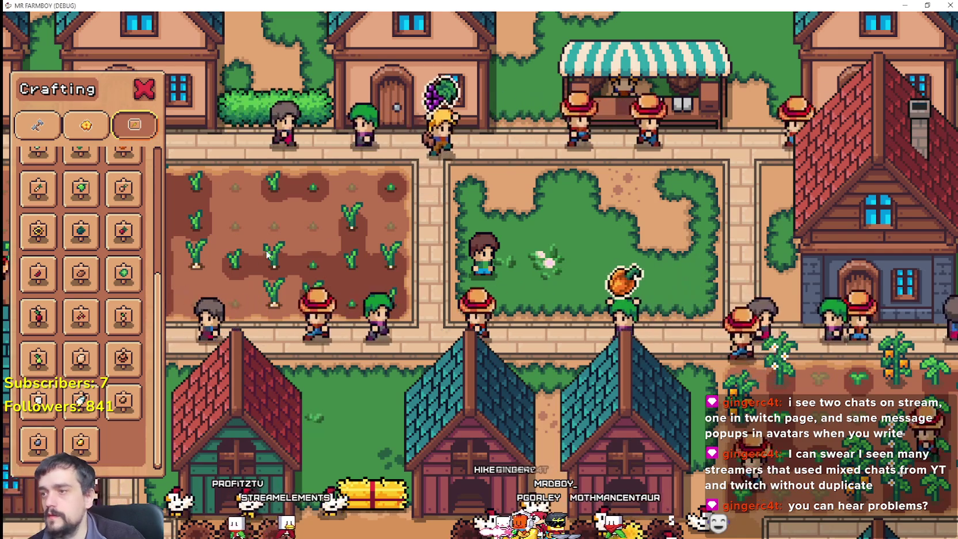
Switch among the Decorations, Signs and Seeds crafting lists, reading the item tooltips
{"action": "mouse_move", "coordinate": [134, 275]}
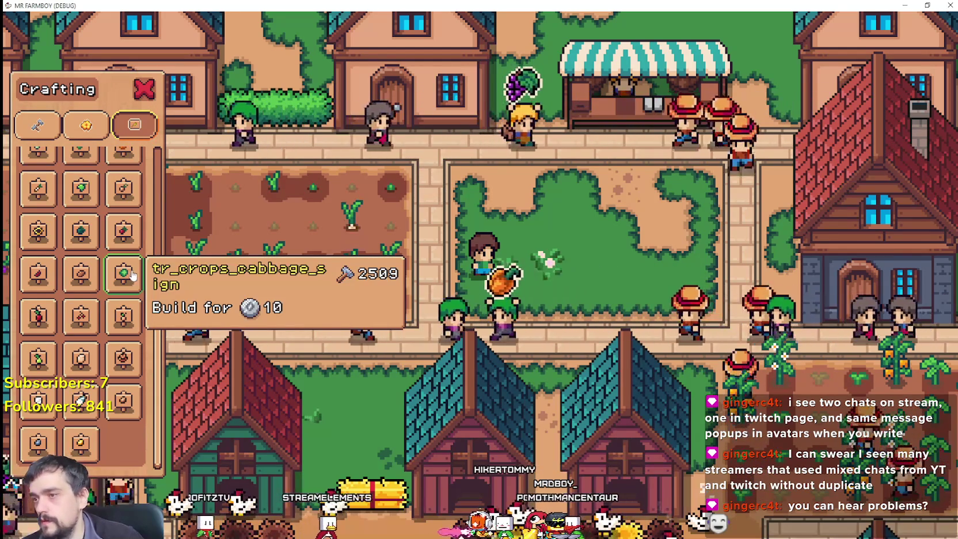
{"action": "mouse_move", "coordinate": [83, 200]}
{"action": "scroll", "coordinate": [82, 201], "scroll_direction": "up", "scroll_amount": 3}
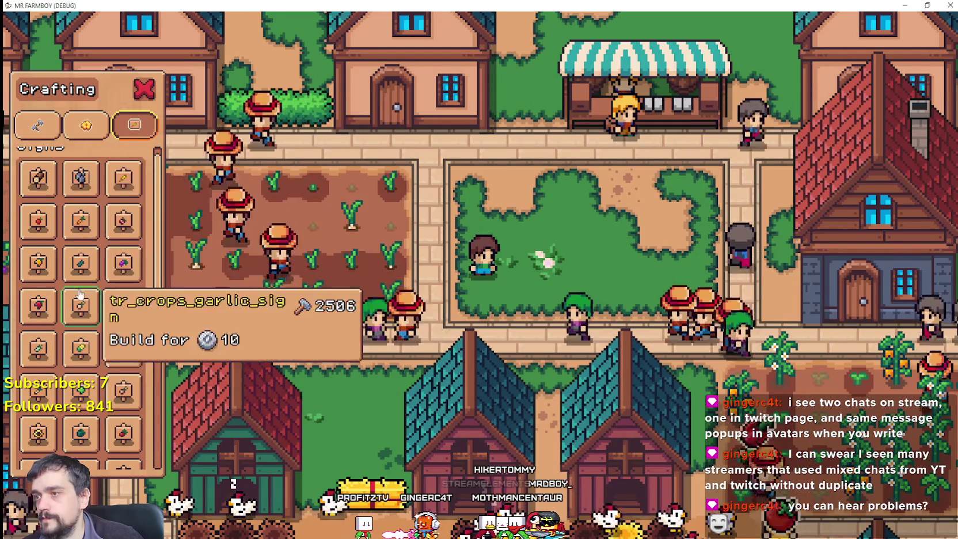
{"action": "left_click", "coordinate": [86, 125]}
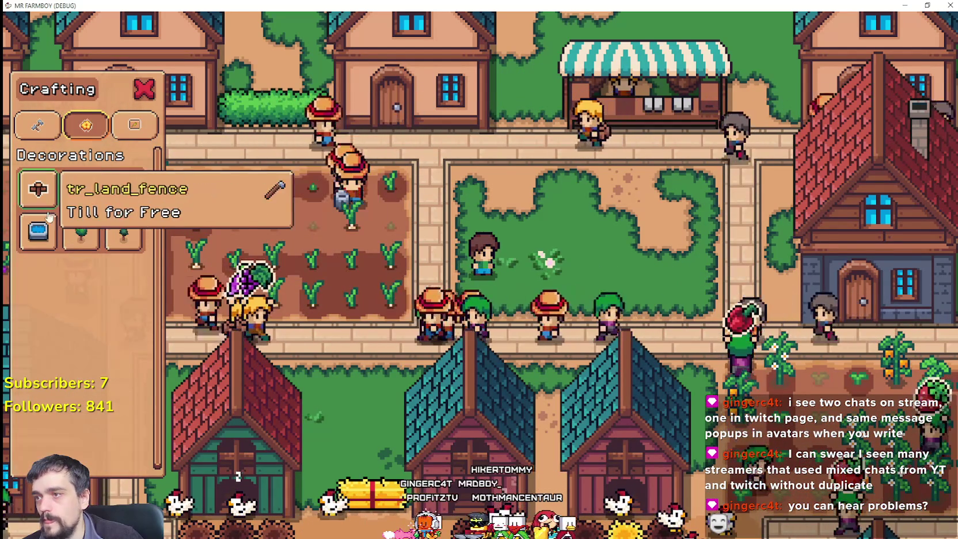
{"action": "left_click", "coordinate": [134, 125]}
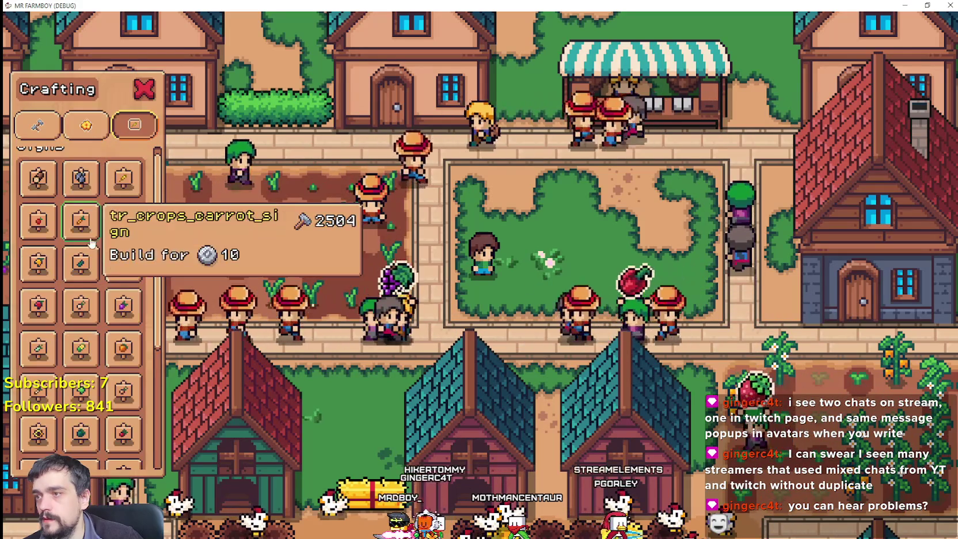
{"action": "left_click", "coordinate": [88, 129]}
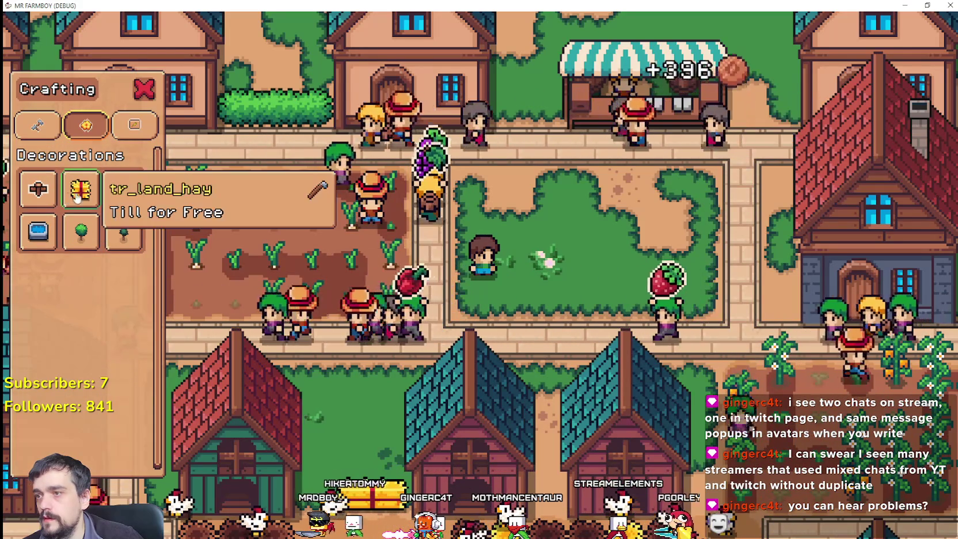
{"action": "left_click", "coordinate": [37, 125]}
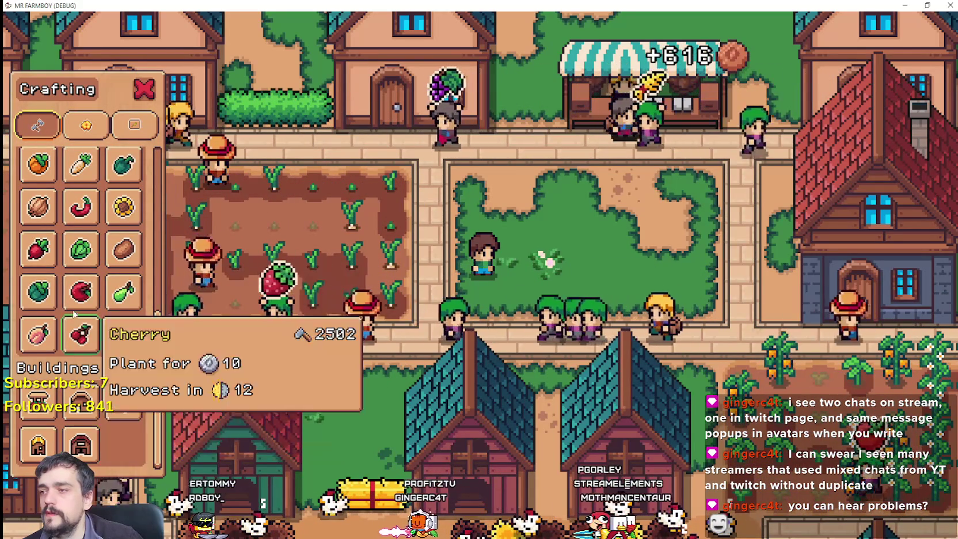
Recheck the Decorations and Signs tooltips for 'Build for 10', close the panel and return to Godot
{"action": "scroll", "coordinate": [81, 300], "scroll_direction": "up", "scroll_amount": 5}
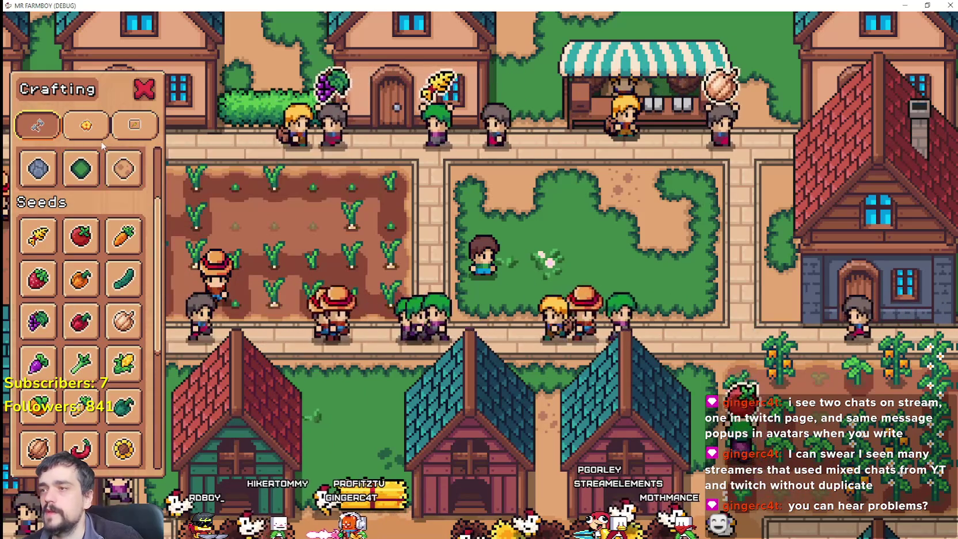
{"action": "left_click", "coordinate": [86, 125]}
{"action": "left_click", "coordinate": [134, 125]}
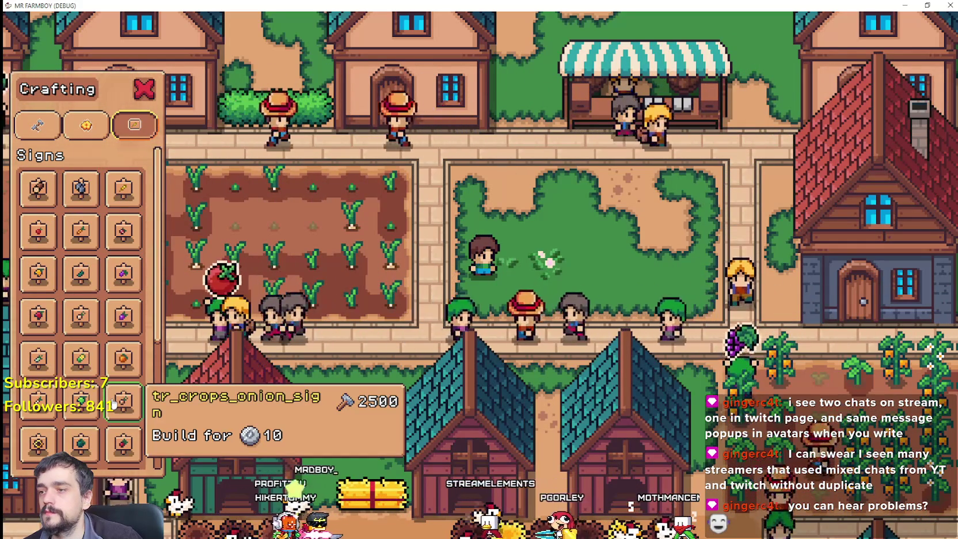
{"action": "scroll", "coordinate": [80, 426], "scroll_direction": "down", "scroll_amount": 5}
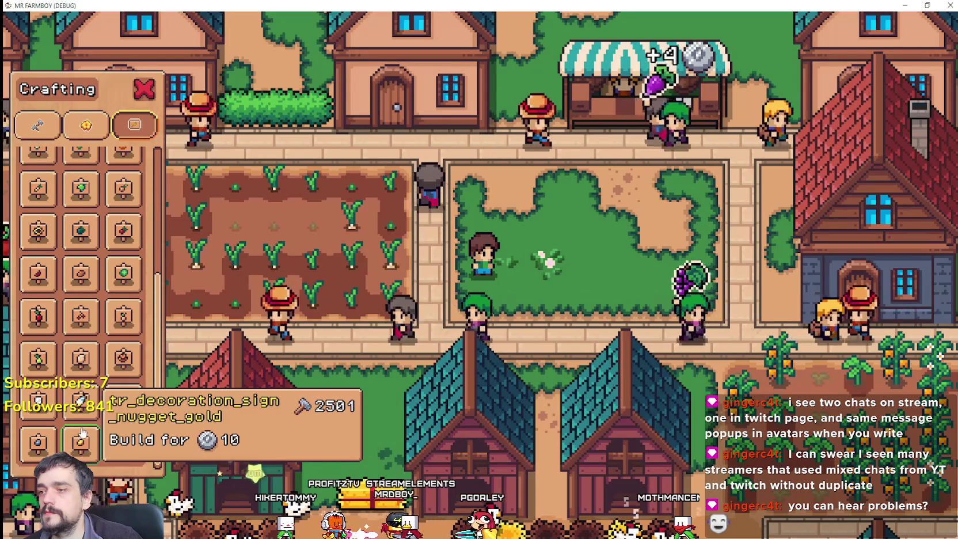
{"action": "scroll", "coordinate": [78, 435], "scroll_direction": "up", "scroll_amount": 5}
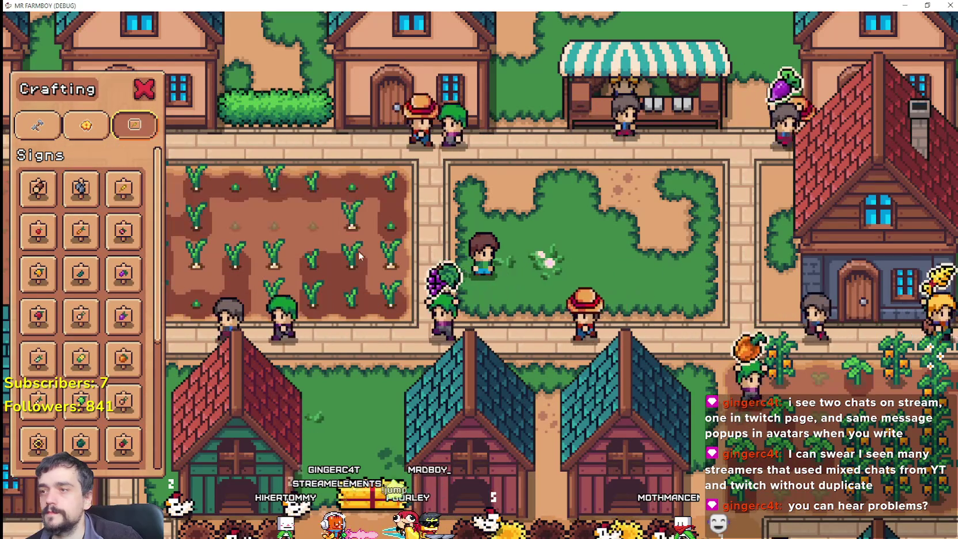
{"action": "key", "text": "alt+Tab"}
{"action": "key", "text": "alt+Tab"}
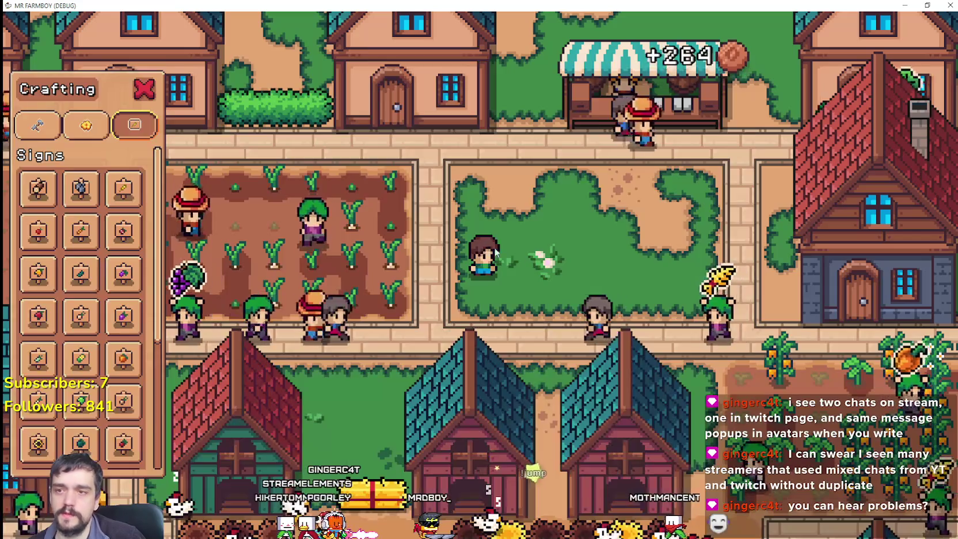
{"action": "key", "text": "Escape"}
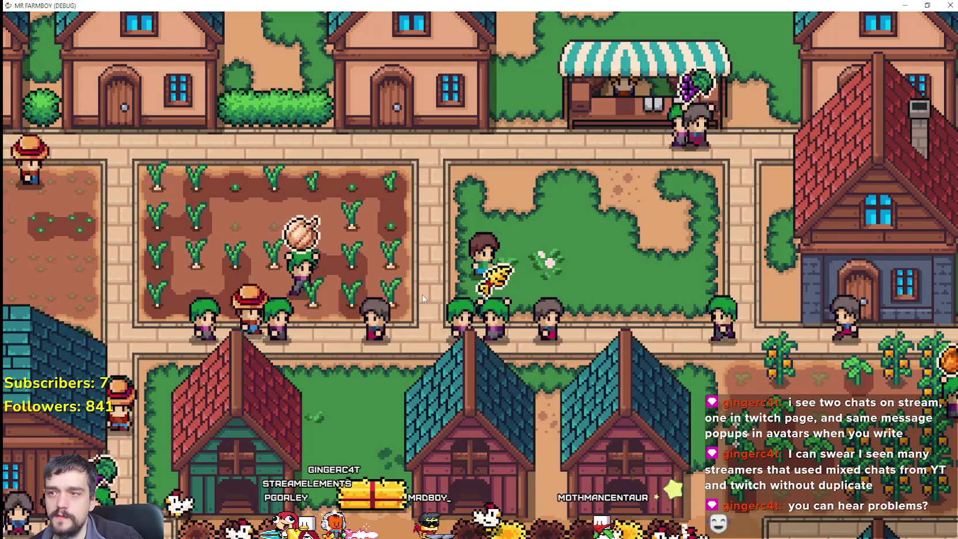
{"action": "key", "text": "alt+Tab"}
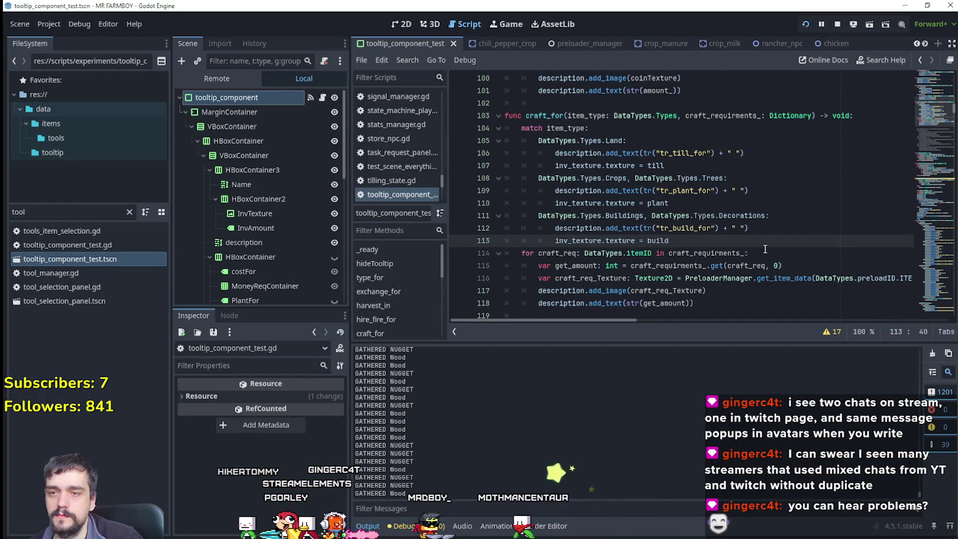
Look up where description is used around craft_for's Buildings case
{"action": "left_click", "coordinate": [757, 230]}
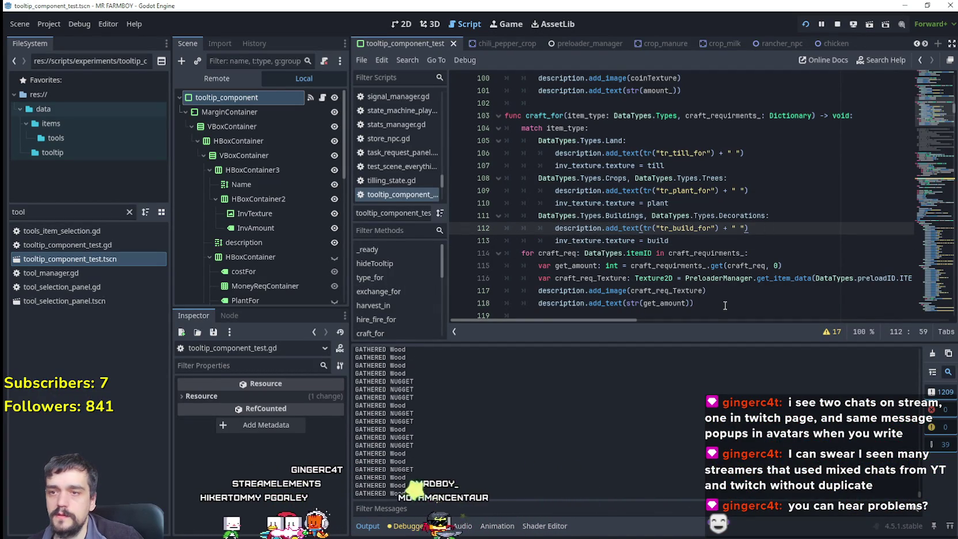
{"action": "double_click", "coordinate": [575, 228]}
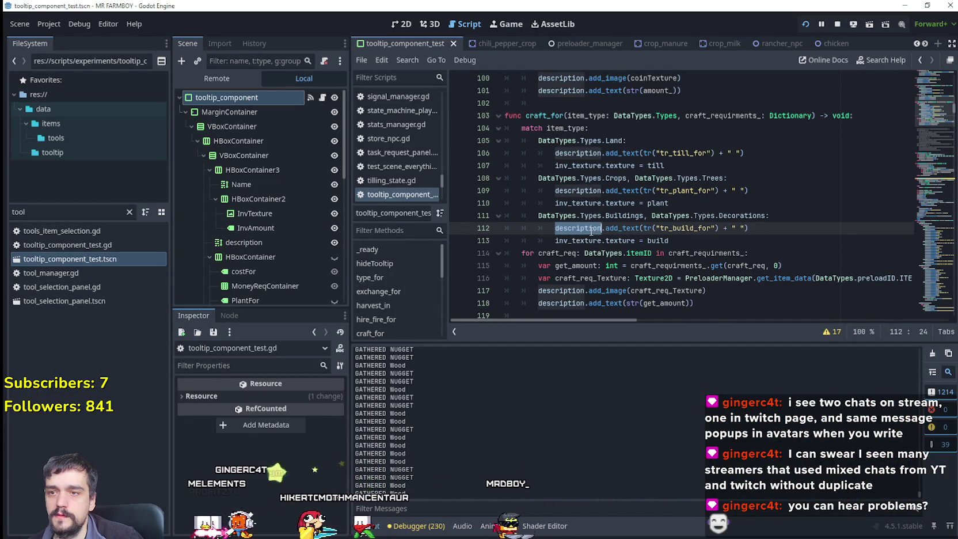
{"action": "scroll", "coordinate": [768, 246], "scroll_direction": "up", "scroll_amount": 2}
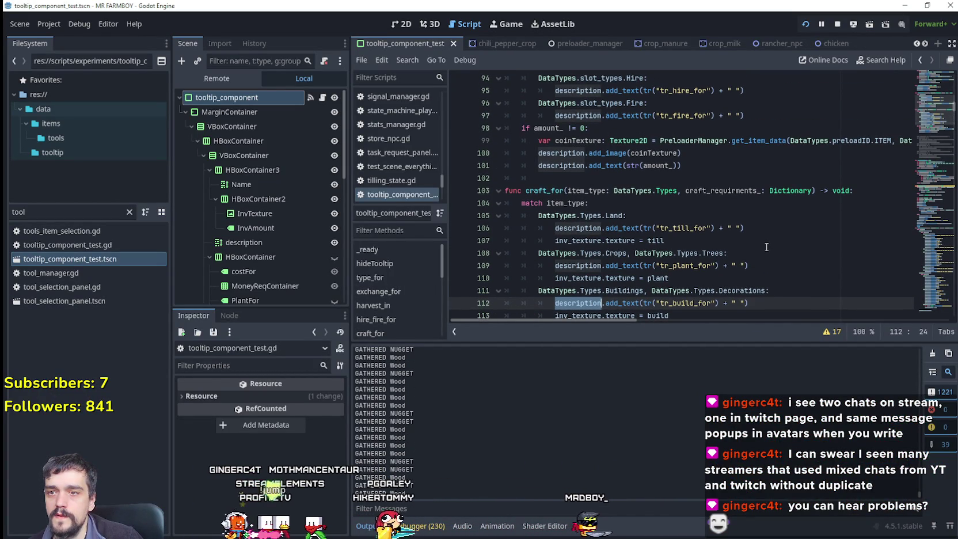
{"action": "scroll", "coordinate": [761, 246], "scroll_direction": "down", "scroll_amount": 2}
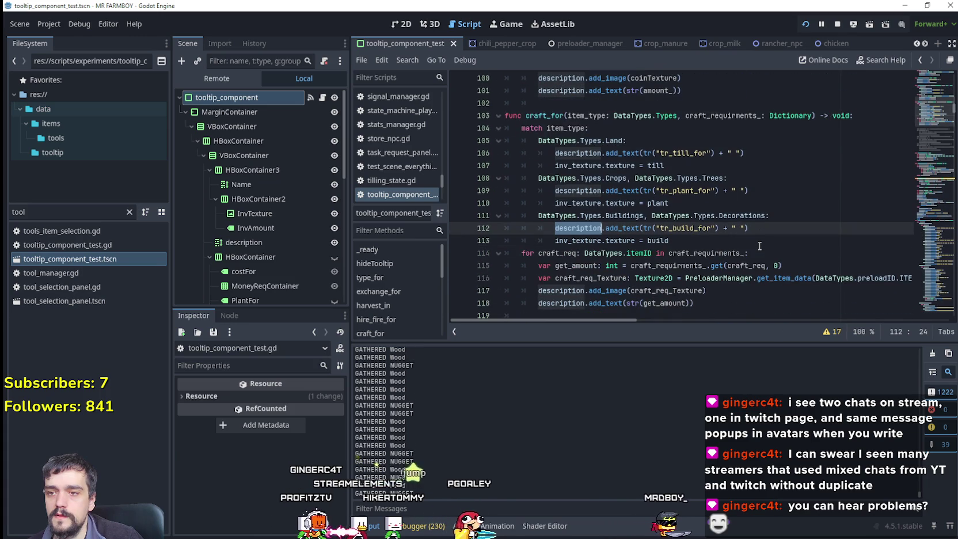
{"action": "scroll", "coordinate": [758, 245], "scroll_direction": "down", "scroll_amount": 1}
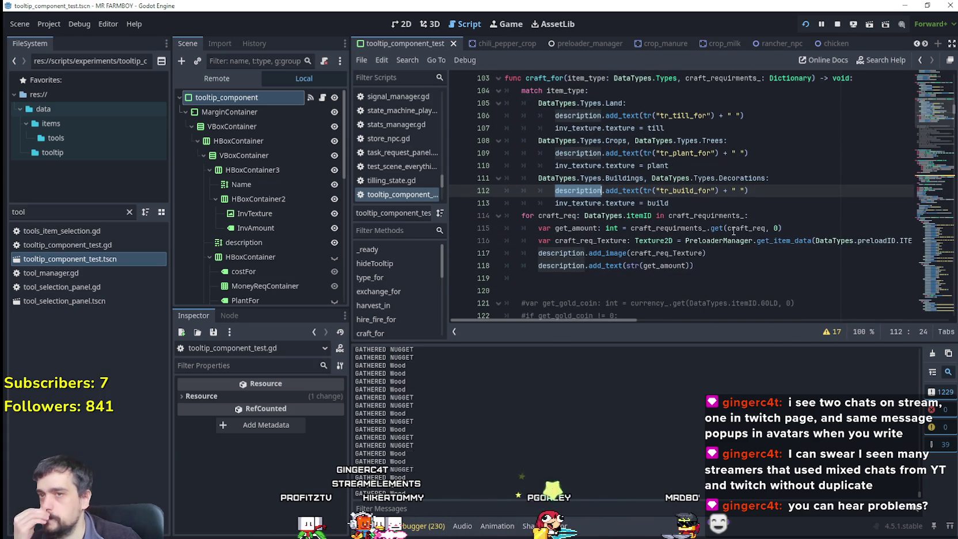
Insert a new line above the build-for line and paste the build-for statement into it
{"action": "left_click", "coordinate": [758, 190]}
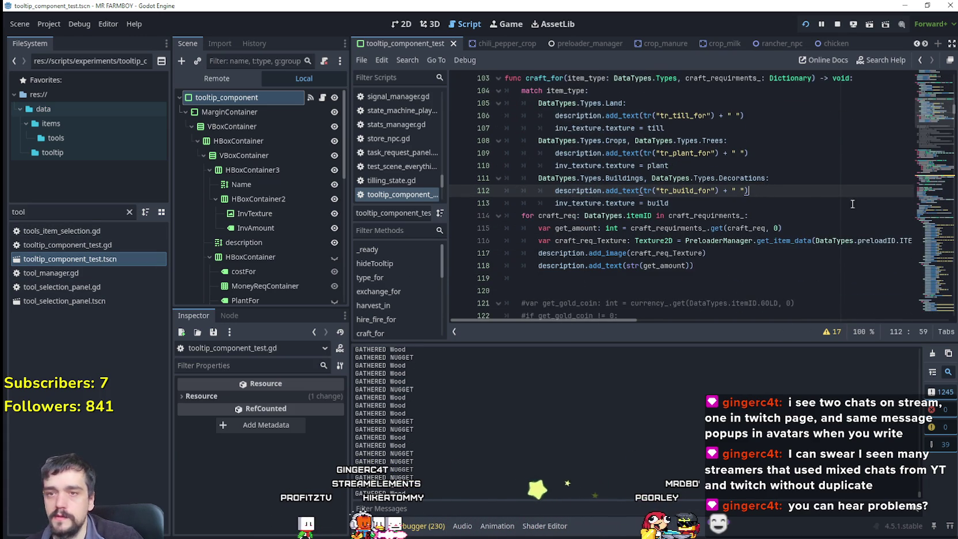
{"action": "key", "text": "Return"}
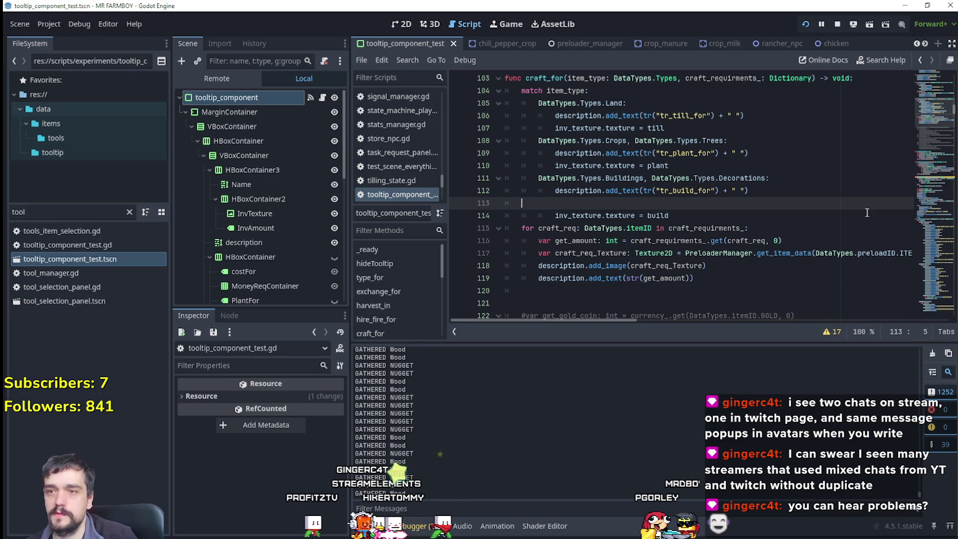
{"action": "key", "text": "BackSpace"}
{"action": "key", "text": "Return"}
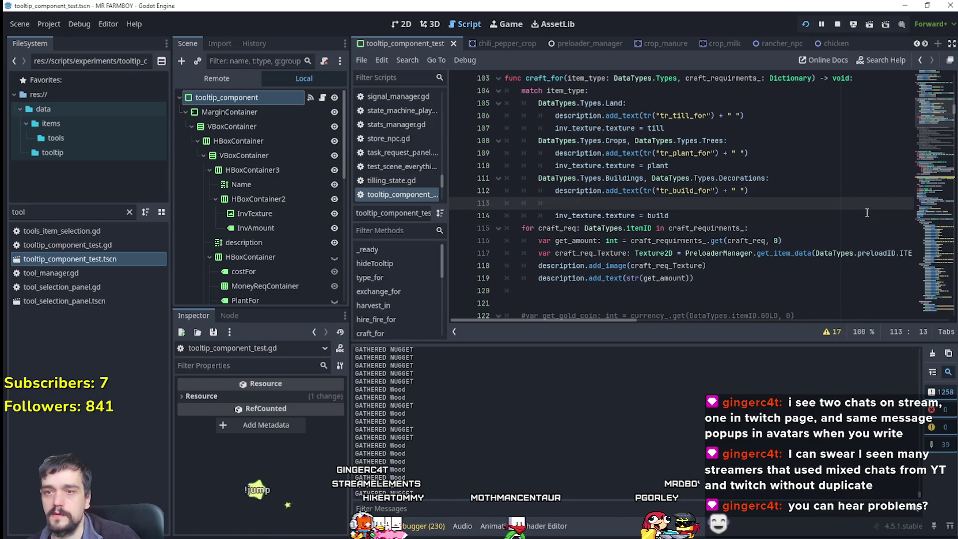
{"action": "key", "text": "alt+Up"}
{"action": "key", "text": "Tab"}
{"action": "key", "text": "Tab"}
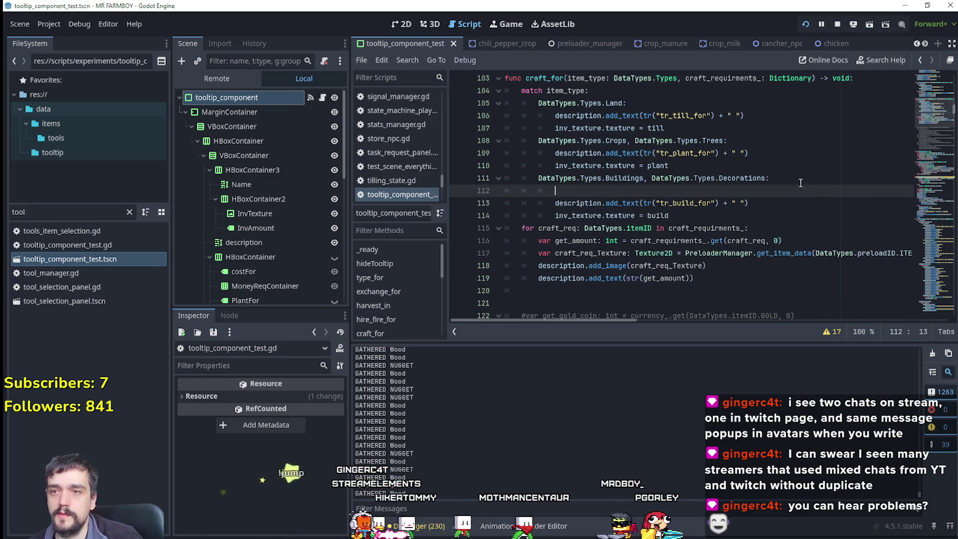
{"action": "mouse_move", "coordinate": [602, 203]}
{"action": "left_mouse_down"}
{"action": "mouse_move", "coordinate": [576, 203]}
{"action": "mouse_move", "coordinate": [772, 190]}
{"action": "left_mouse_up"}
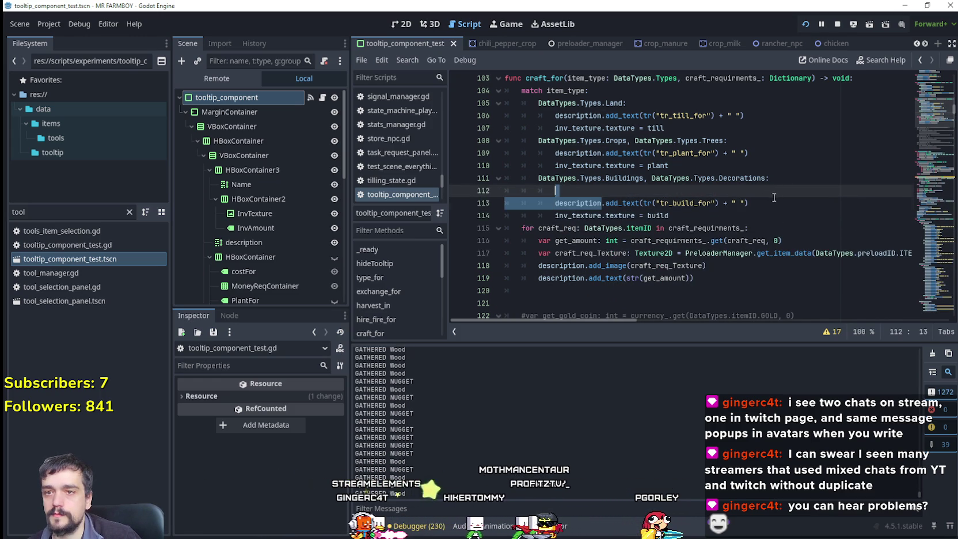
{"action": "type", "text": "description.add_text(tr(\"tr_build_for\") + \" \")"}
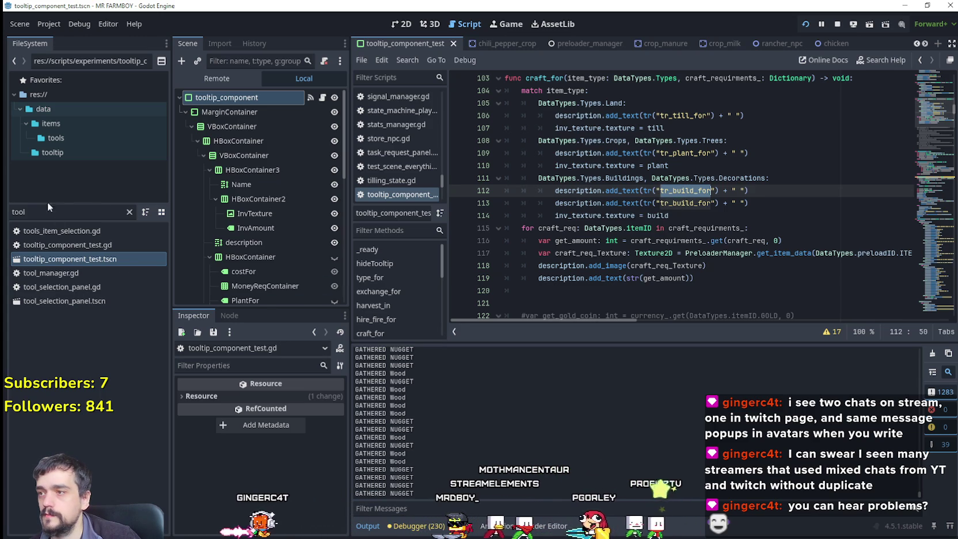
Filter FileSystem for 'sign' and check shop_sign_peach.tres's Description in the Inspector
{"action": "type", "text": "sign"}
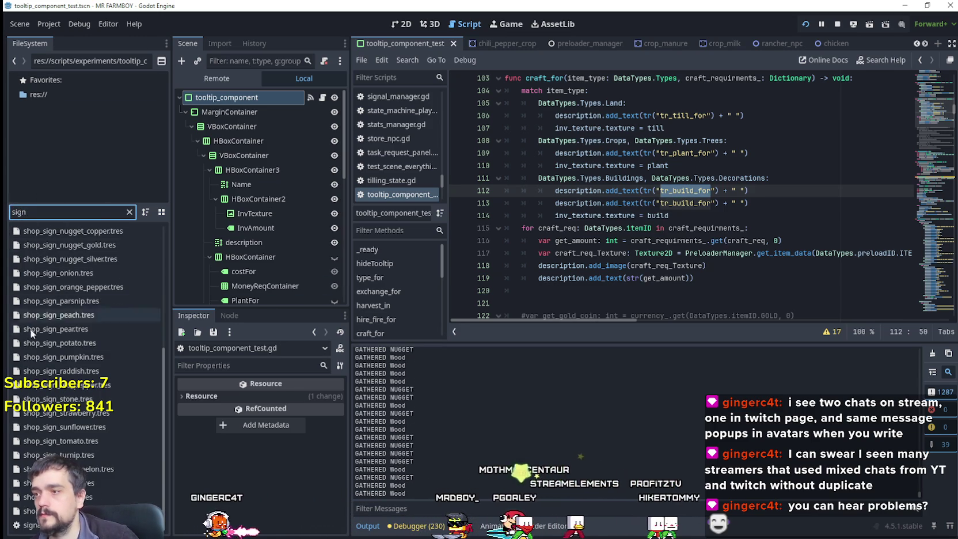
{"action": "left_click", "coordinate": [40, 318]}
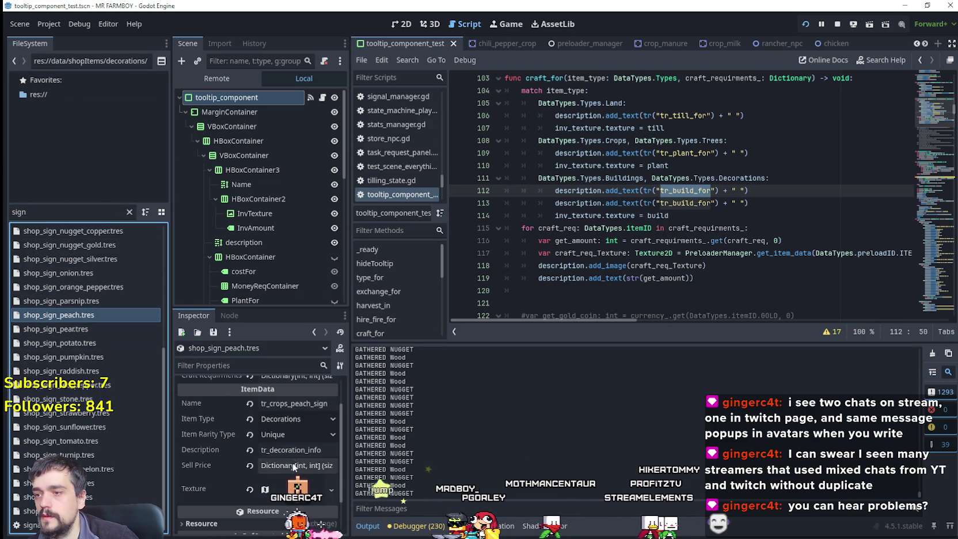
{"action": "scroll", "coordinate": [288, 458], "scroll_direction": "down", "scroll_amount": 2}
{"action": "left_click", "coordinate": [296, 450]}
Make the copied line add_text(tr("tr_decoration_info")), save and run to test, then add a line after it
{"action": "left_click", "coordinate": [664, 192]}
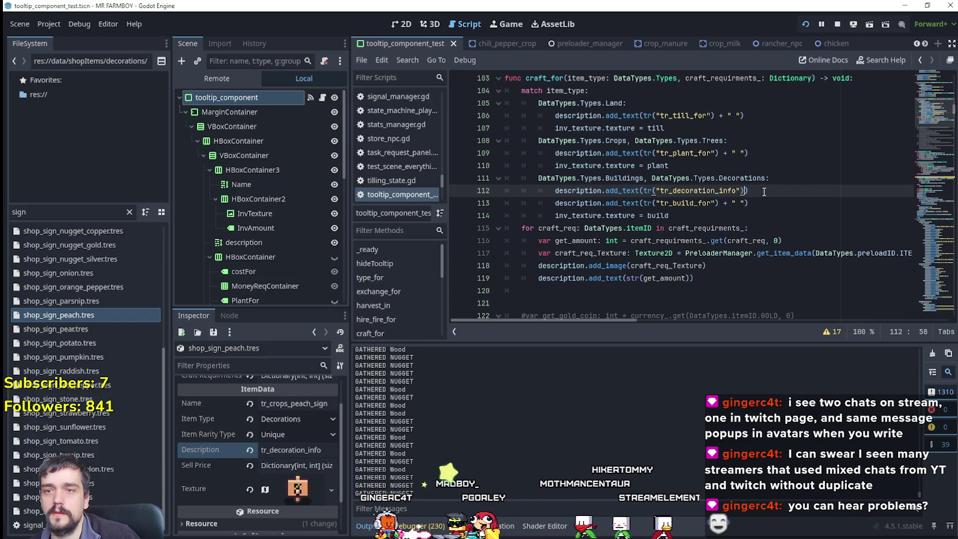
{"action": "type", "text": ")"}
{"action": "left_click", "coordinate": [772, 205]}
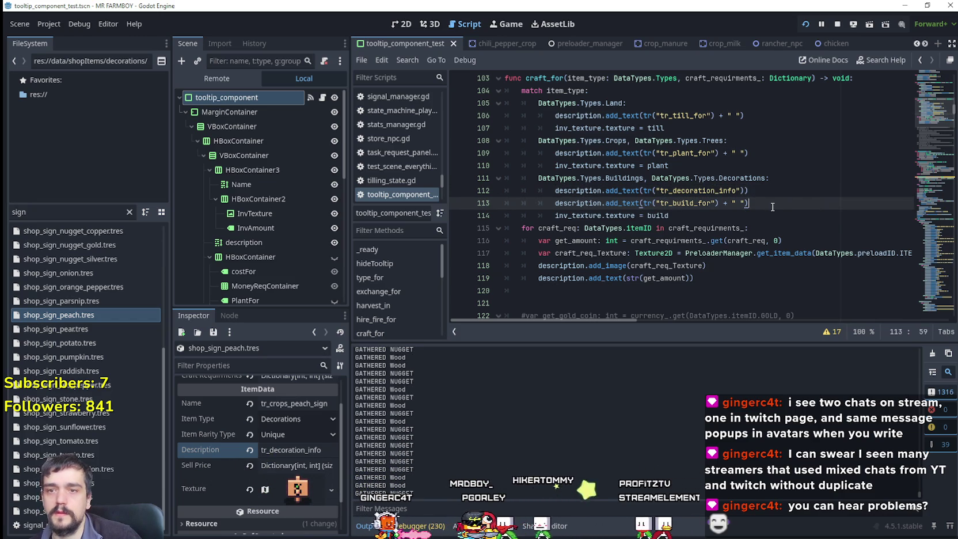
{"action": "key", "text": "ctrl+s"}
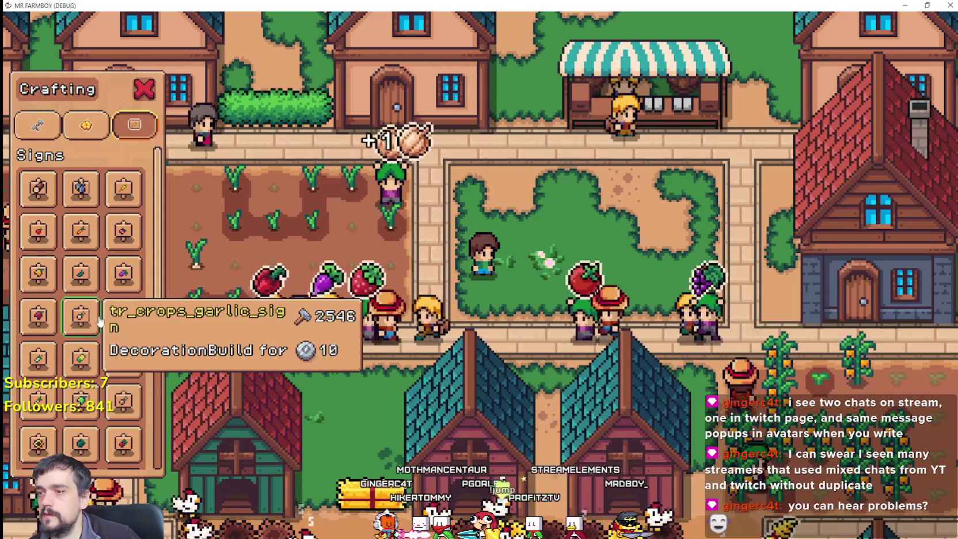
{"action": "key", "text": "alt+Tab"}
{"action": "left_click", "coordinate": [773, 190]}
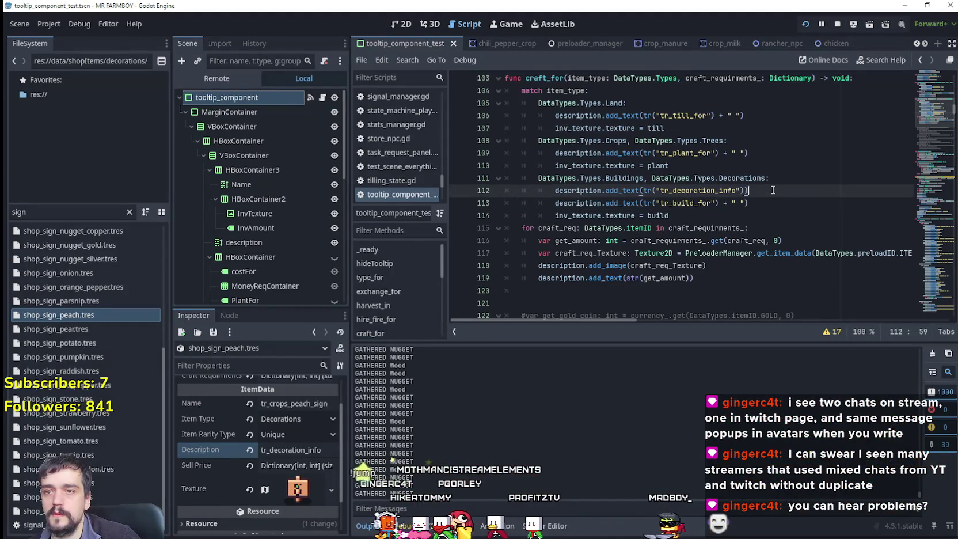
{"action": "key", "text": "Return"}
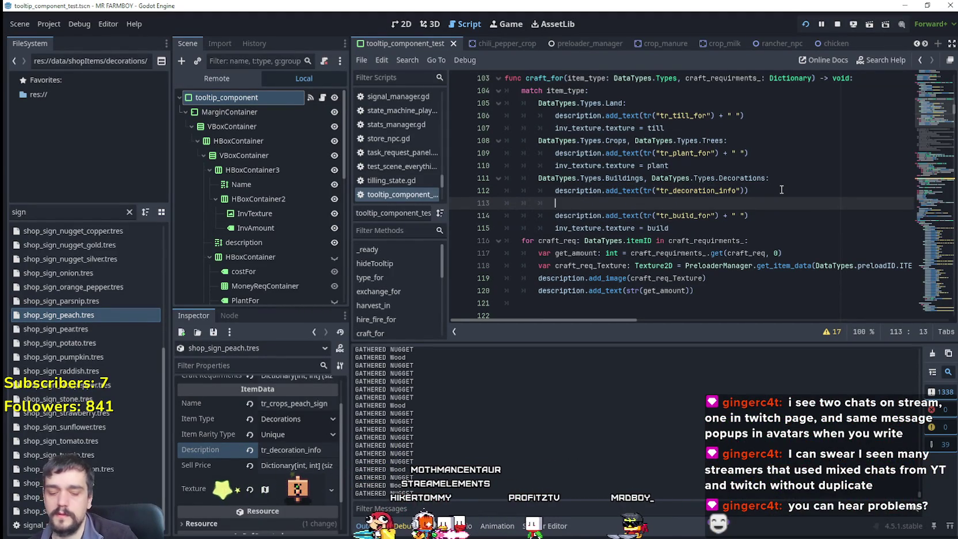
Turn a copy of the decoration info line into add_text("\n"), then save and run to check the tooltip
{"action": "mouse_move", "coordinate": [767, 186]}
{"action": "left_mouse_down"}
{"action": "mouse_move", "coordinate": [622, 183]}
{"action": "mouse_move", "coordinate": [549, 194]}
{"action": "left_mouse_up"}
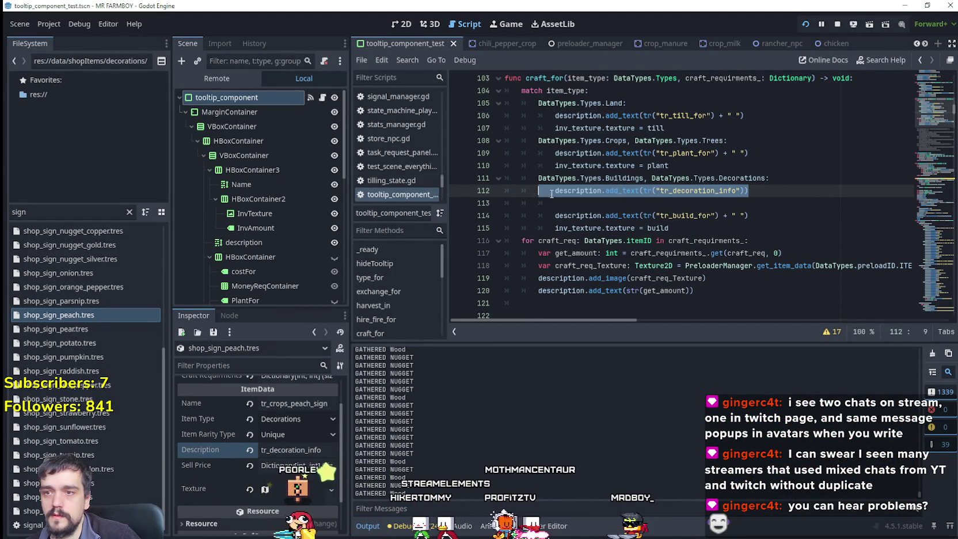
{"action": "left_click", "coordinate": [611, 204]}
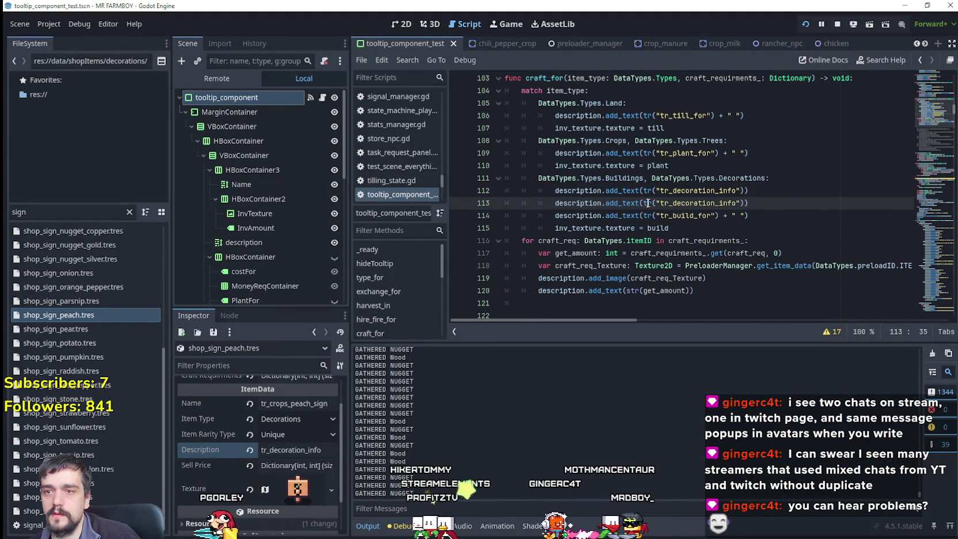
{"action": "key", "text": "BackSpace"}
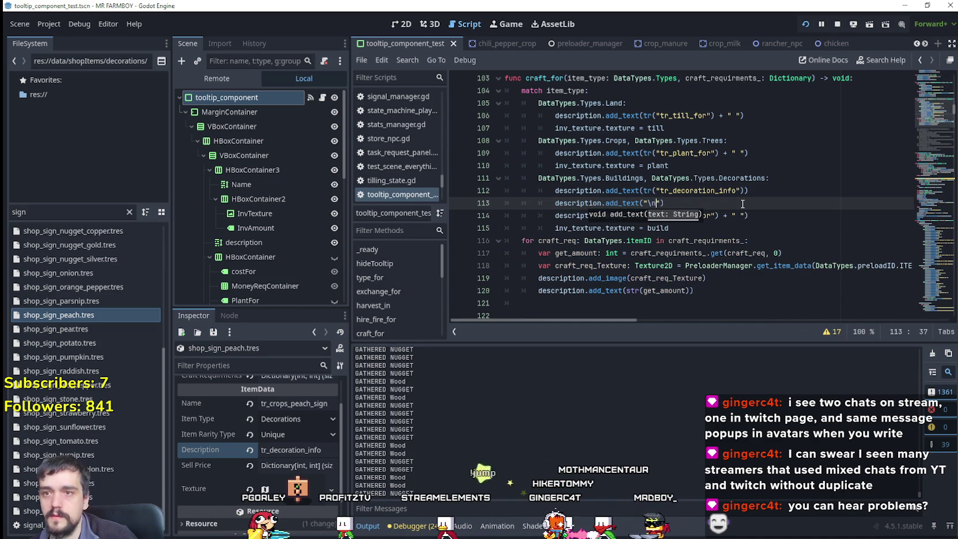
{"action": "key", "text": "End"}
{"action": "key", "text": "ctrl+s"}
{"action": "key", "text": "F5"}
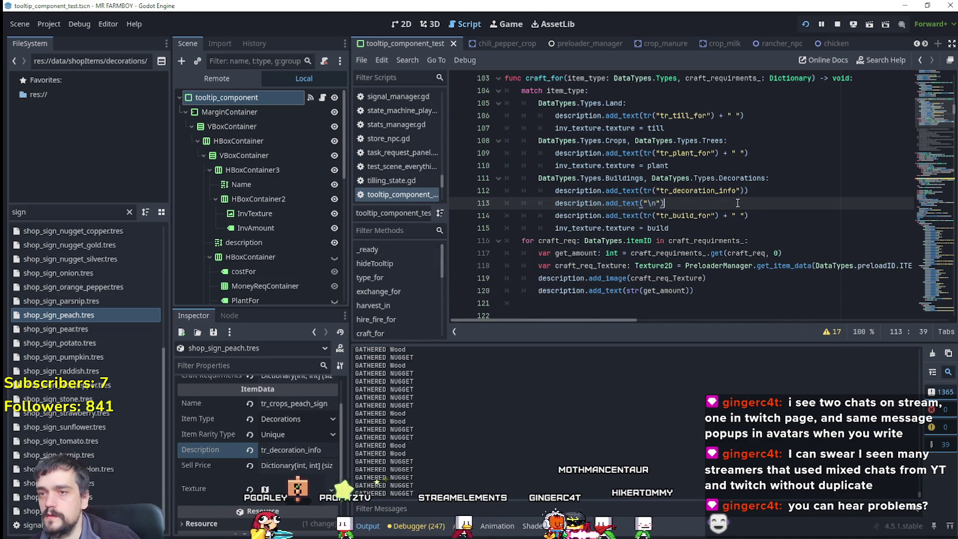
{"action": "mouse_move", "coordinate": [118, 317]}
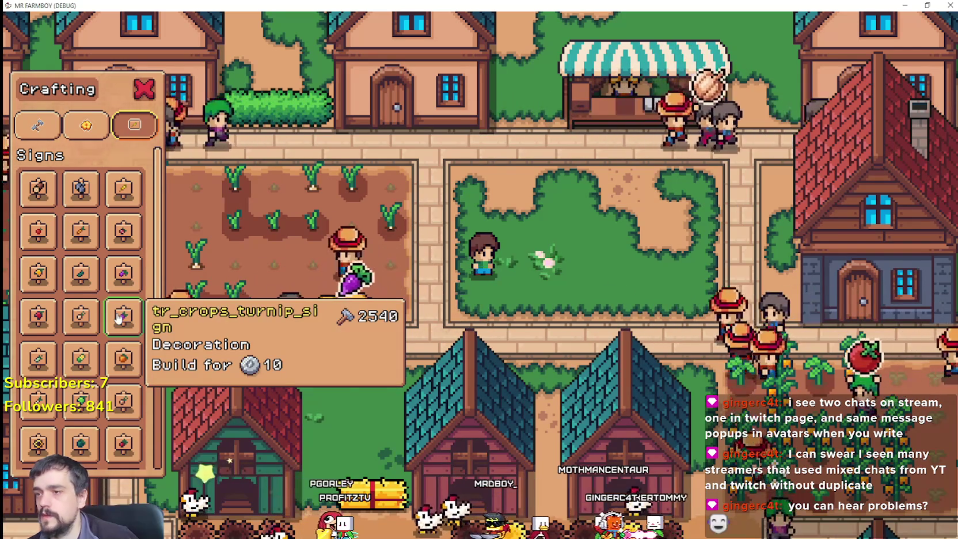
{"action": "key", "text": "F8"}
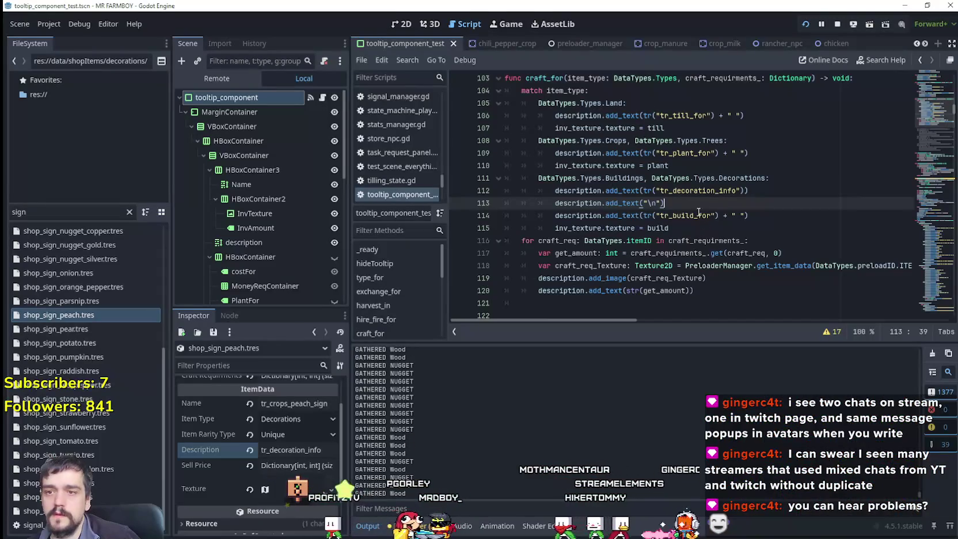
Add a second add_text("\n") line, save and rerun so Decoration and Build for 10 separate
{"action": "key", "text": "Return"}
{"action": "left_click", "coordinate": [753, 199]}
{"action": "key", "text": "ctrl+s"}
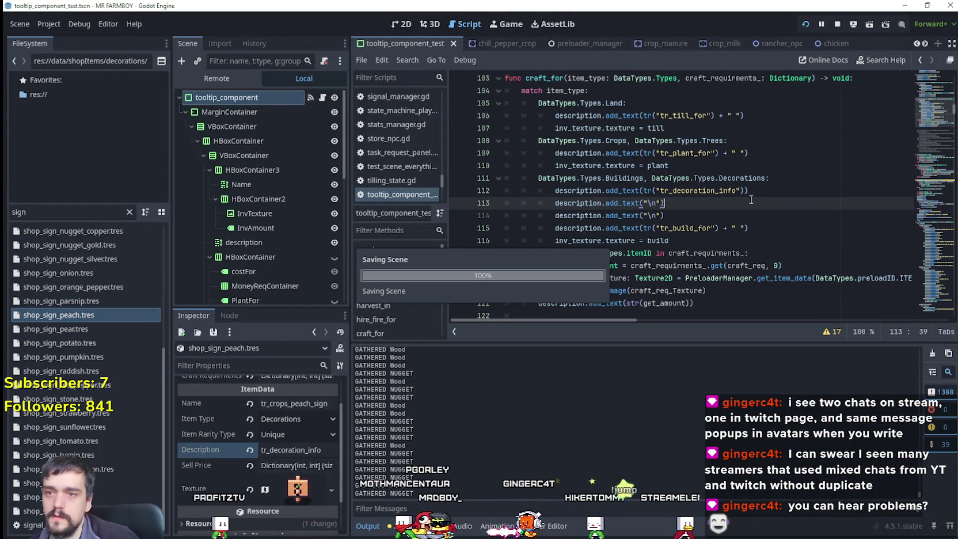
{"action": "key", "text": "F5"}
{"action": "mouse_move", "coordinate": [127, 280]}
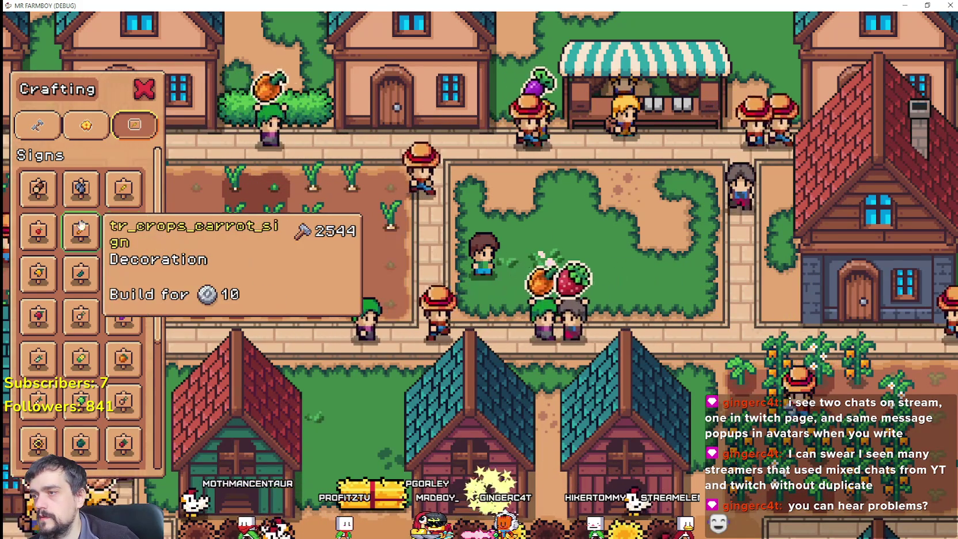
Hover the items in the game's Crafting Decorations list to check their tooltips
{"action": "mouse_move", "coordinate": [80, 191]}
{"action": "scroll", "coordinate": [106, 433], "scroll_direction": "down", "scroll_amount": 4}
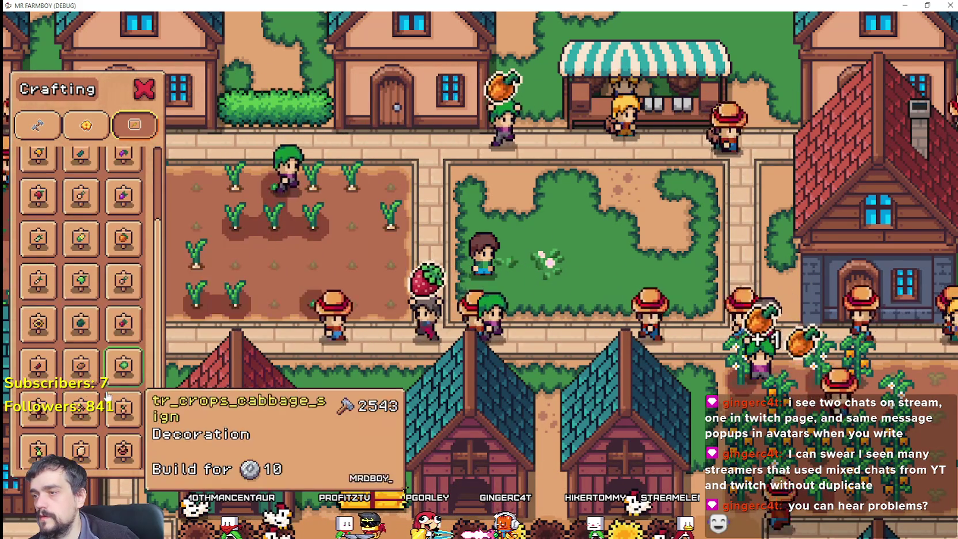
{"action": "scroll", "coordinate": [107, 433], "scroll_direction": "down", "scroll_amount": 1}
{"action": "mouse_move", "coordinate": [79, 406]}
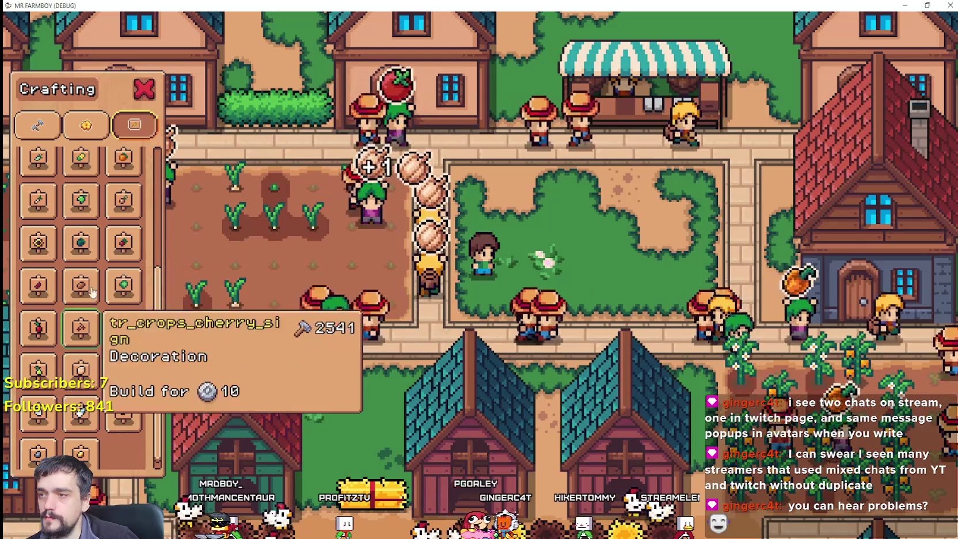
{"action": "left_click", "coordinate": [84, 128]}
{"action": "mouse_move", "coordinate": [44, 194]}
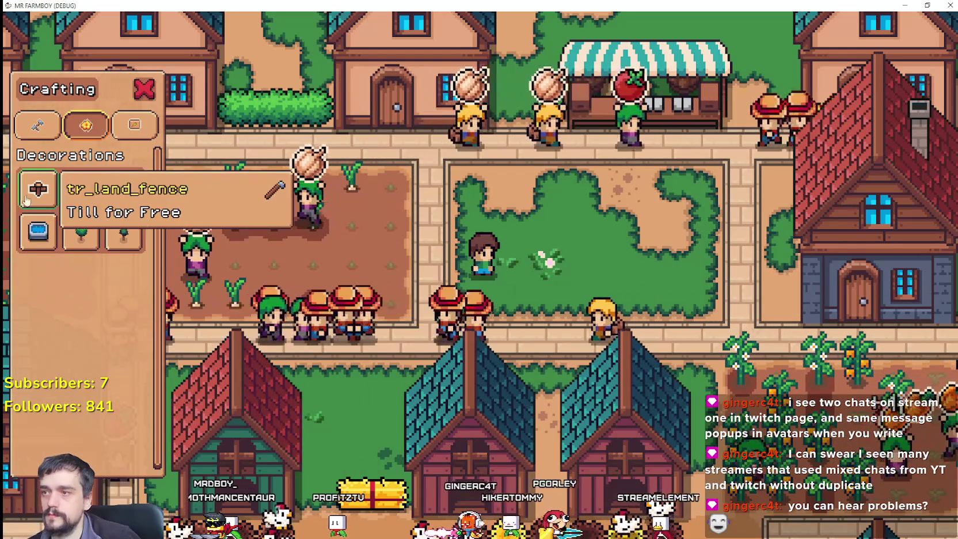
{"action": "key", "text": "alt+Tab"}
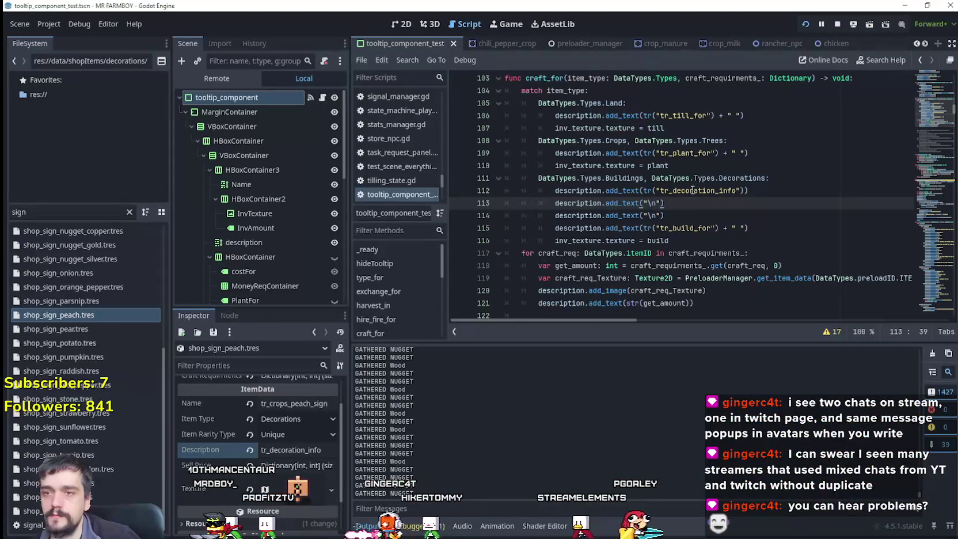
Review lines 113–114, recheck the game, then clear the FileSystem 'sign' filter
{"action": "left_click", "coordinate": [687, 209]}
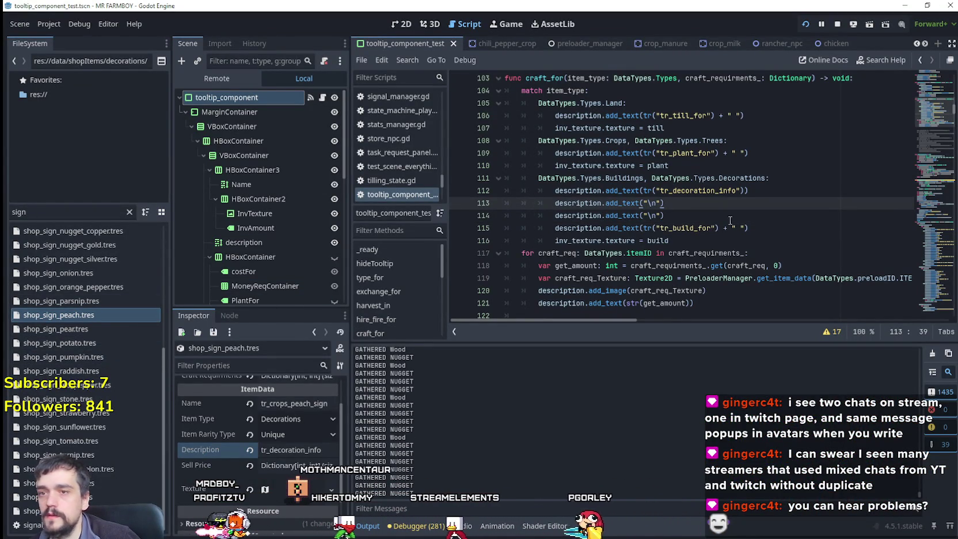
{"action": "left_click", "coordinate": [695, 218]}
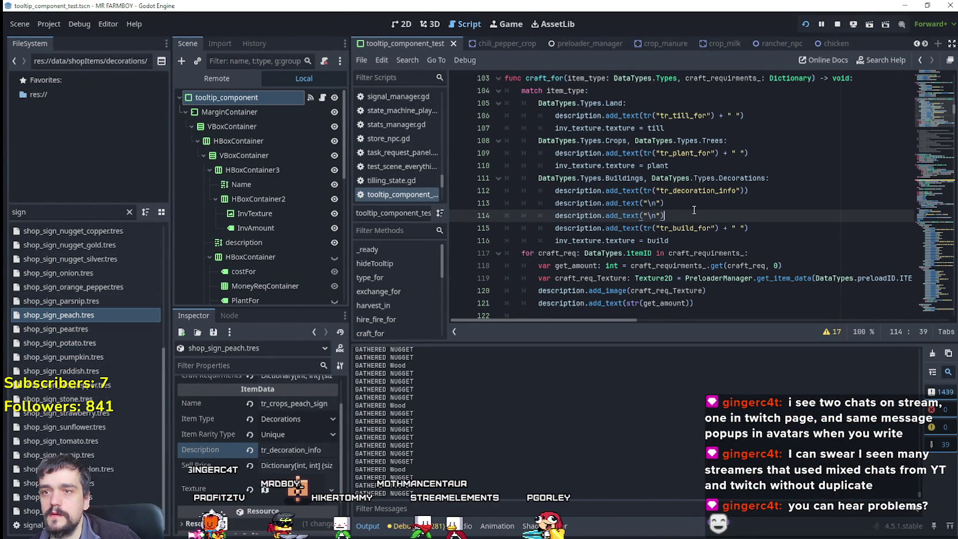
{"action": "key", "text": "alt+Tab"}
{"action": "mouse_move", "coordinate": [51, 228]}
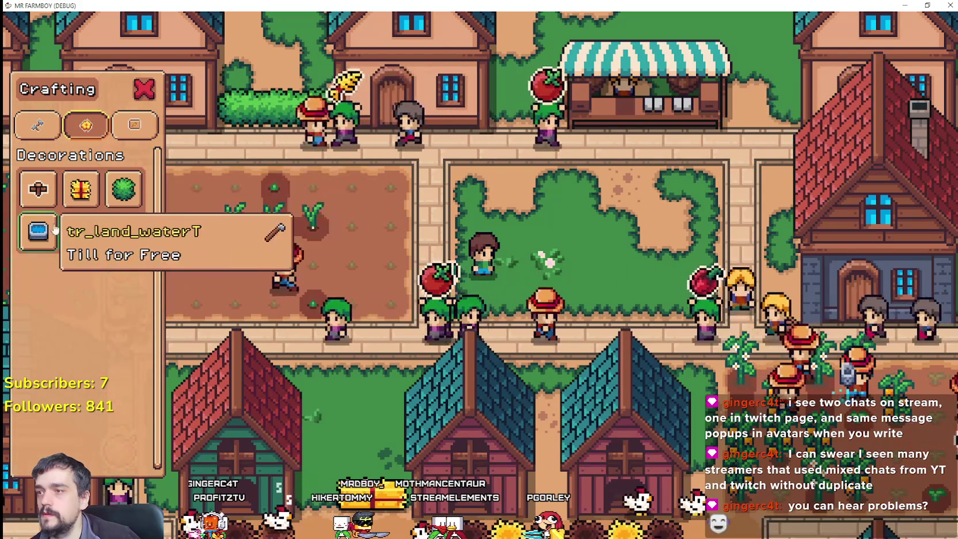
{"action": "key", "text": "alt+Tab"}
{"action": "key", "text": "alt+Tab"}
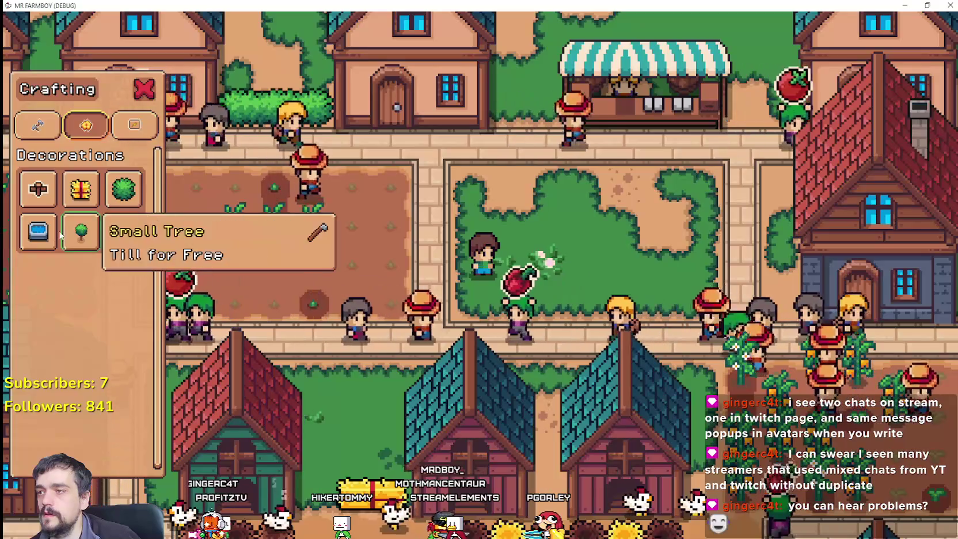
{"action": "key", "text": "alt+Tab"}
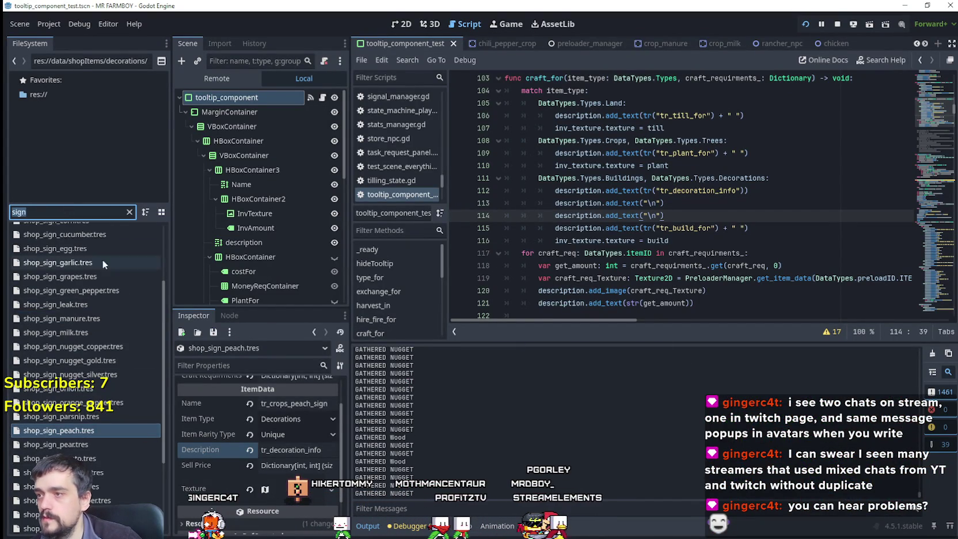
{"action": "left_click", "coordinate": [129, 212]}
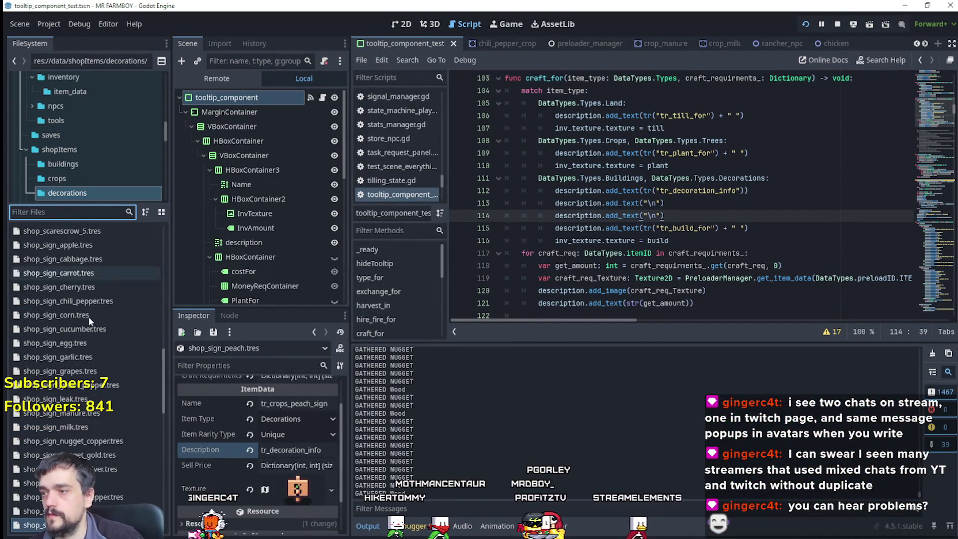
Select shop_fence.tres in FileSystem to edit the fence shop item
{"action": "scroll", "coordinate": [92, 276], "scroll_direction": "up", "scroll_amount": 10}
{"action": "scroll", "coordinate": [107, 384], "scroll_direction": "up", "scroll_amount": 3}
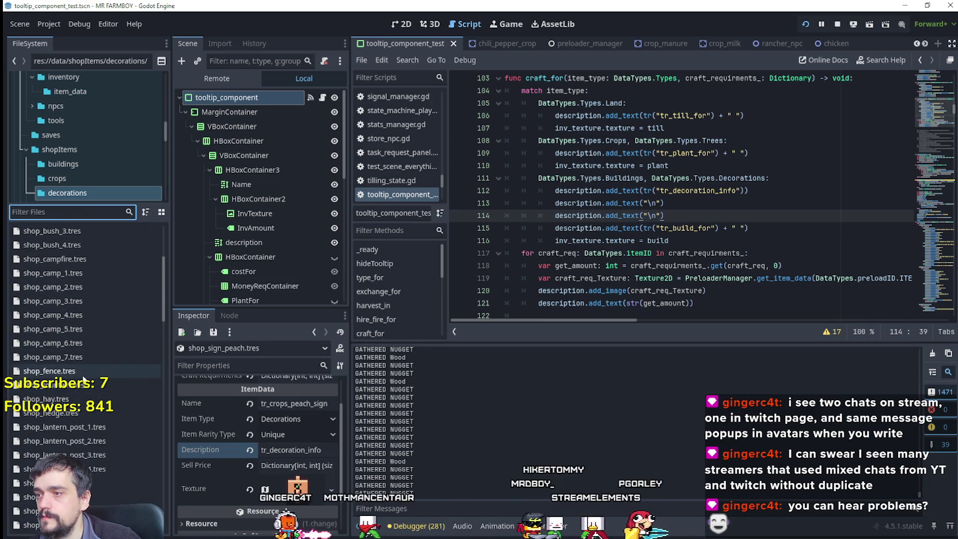
{"action": "left_click", "coordinate": [107, 371]}
{"action": "scroll", "coordinate": [221, 452], "scroll_direction": "down", "scroll_amount": 1}
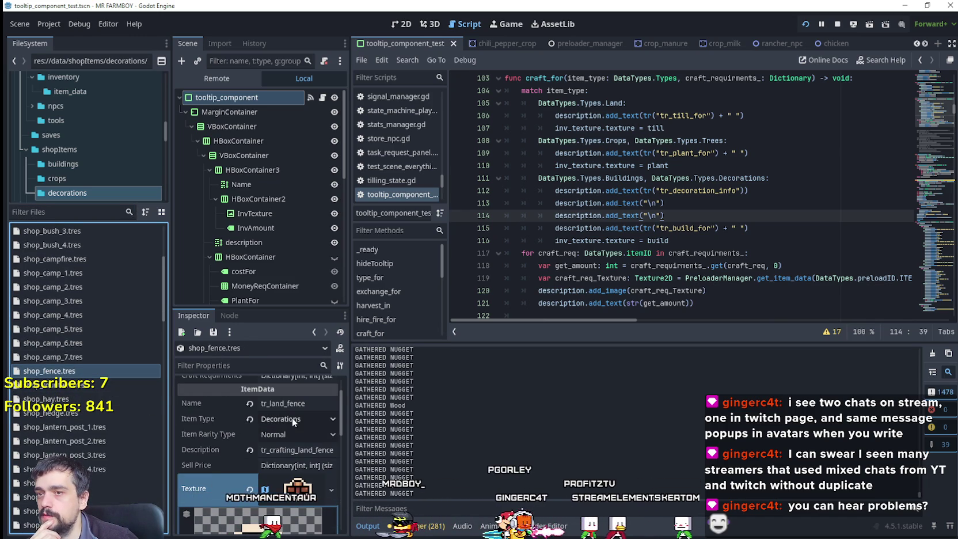
{"action": "scroll", "coordinate": [314, 508], "scroll_direction": "up", "scroll_amount": 3}
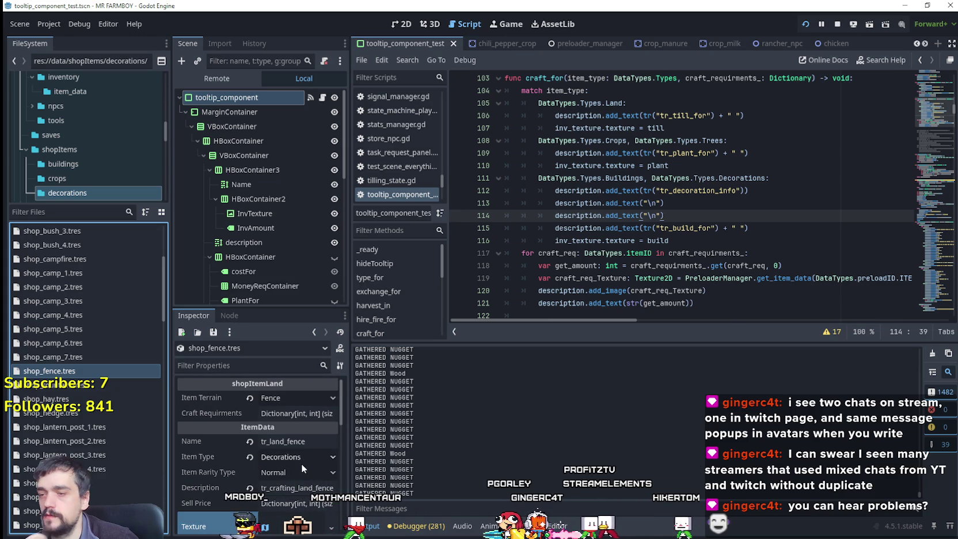
{"action": "scroll", "coordinate": [709, 206], "scroll_direction": "up", "scroll_amount": 1}
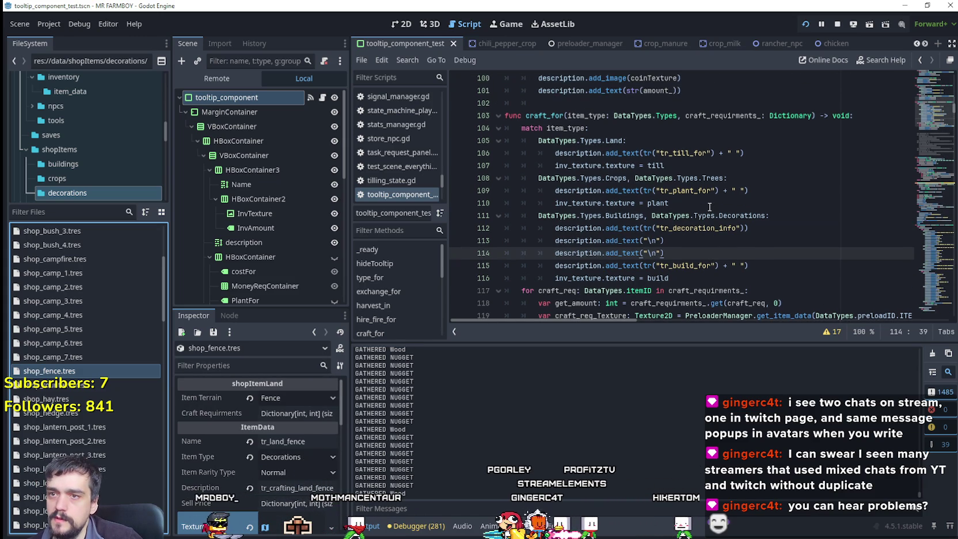
Review craft_for's Land case on lines 105–106 and open the fence's texture properties
{"action": "double_click", "coordinate": [555, 115]}
{"action": "scroll", "coordinate": [686, 206], "scroll_direction": "down", "scroll_amount": 1}
{"action": "left_click", "coordinate": [686, 205]}
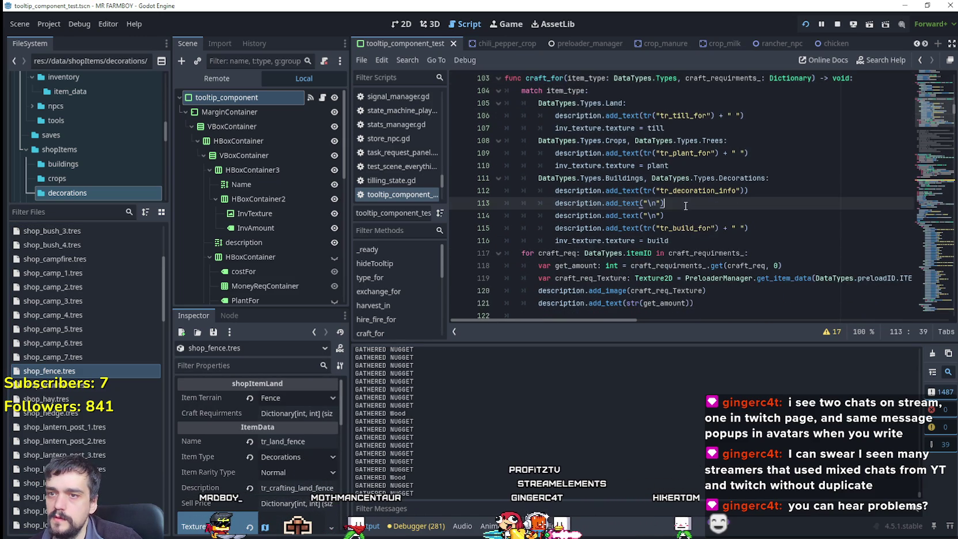
{"action": "left_click_drag", "start_coordinate": [801, 119], "coordinate": [459, 108]}
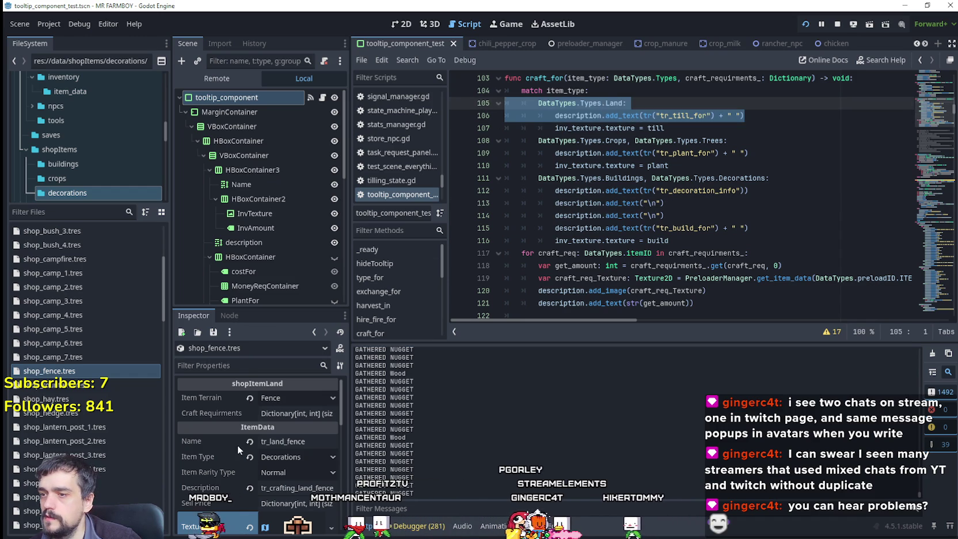
{"action": "scroll", "coordinate": [237, 446], "scroll_direction": "down", "scroll_amount": 1}
{"action": "scroll", "coordinate": [224, 485], "scroll_direction": "down", "scroll_amount": 1}
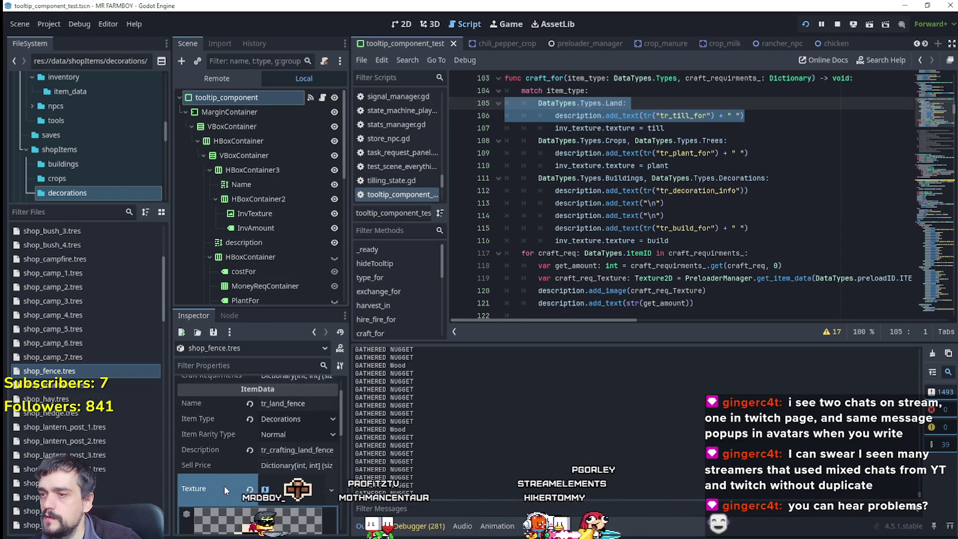
{"action": "scroll", "coordinate": [224, 485], "scroll_direction": "down", "scroll_amount": 4}
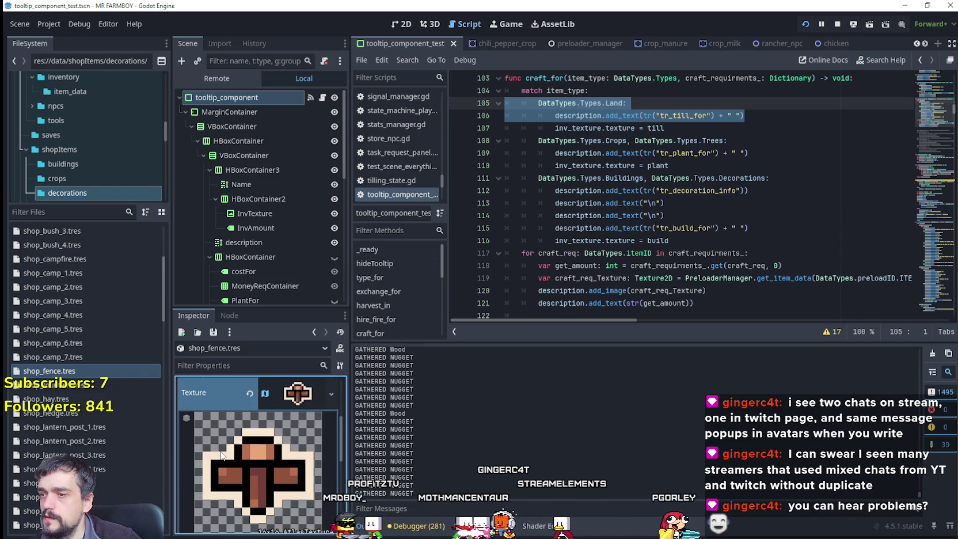
{"action": "left_click", "coordinate": [273, 427]}
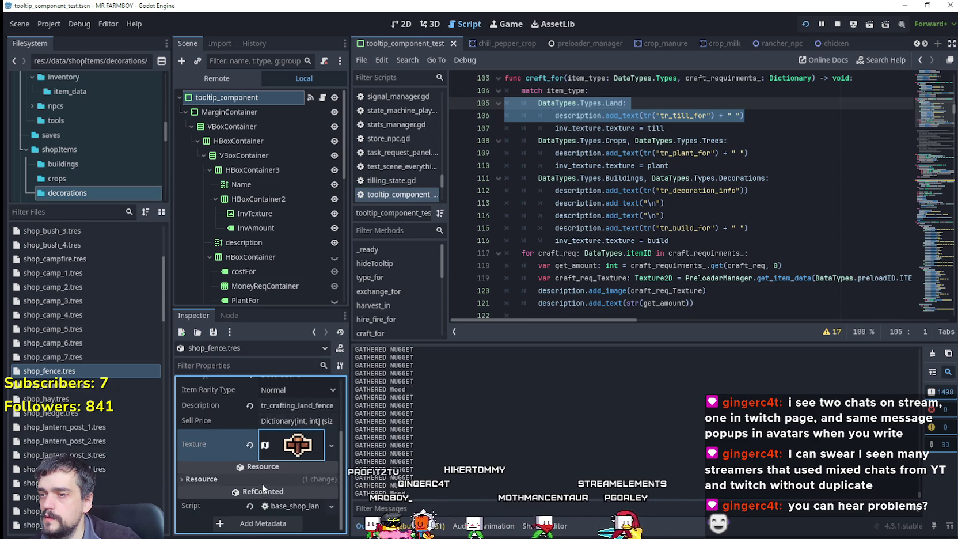
{"action": "key", "text": "alt+Tab"}
{"action": "key", "text": "alt+Tab"}
{"action": "key", "text": "alt+Tab"}
{"action": "key", "text": "alt+Tab"}
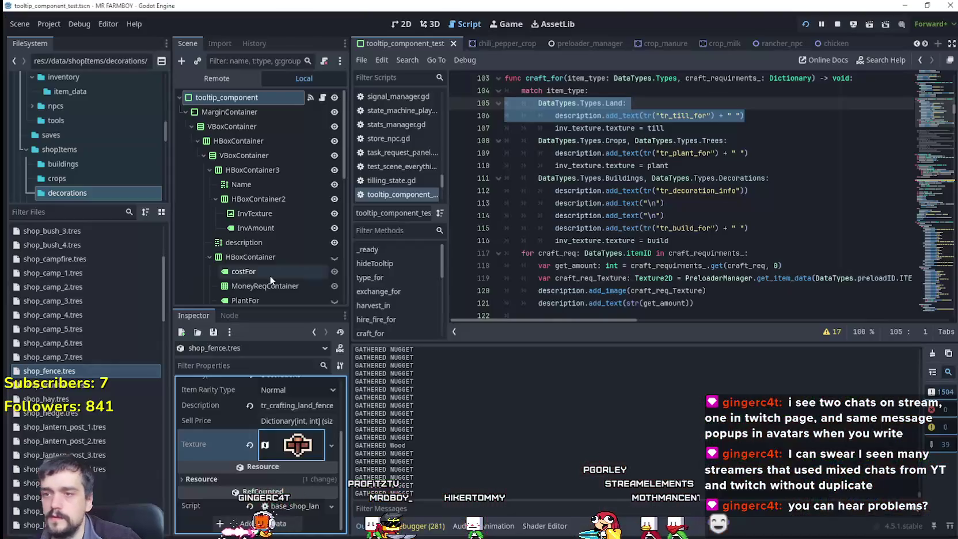
Add a Wood: 10 entry to the fence's Craft Requirments and check its tooltip in the game
{"action": "scroll", "coordinate": [234, 451], "scroll_direction": "up", "scroll_amount": 3}
{"action": "left_click", "coordinate": [300, 413]}
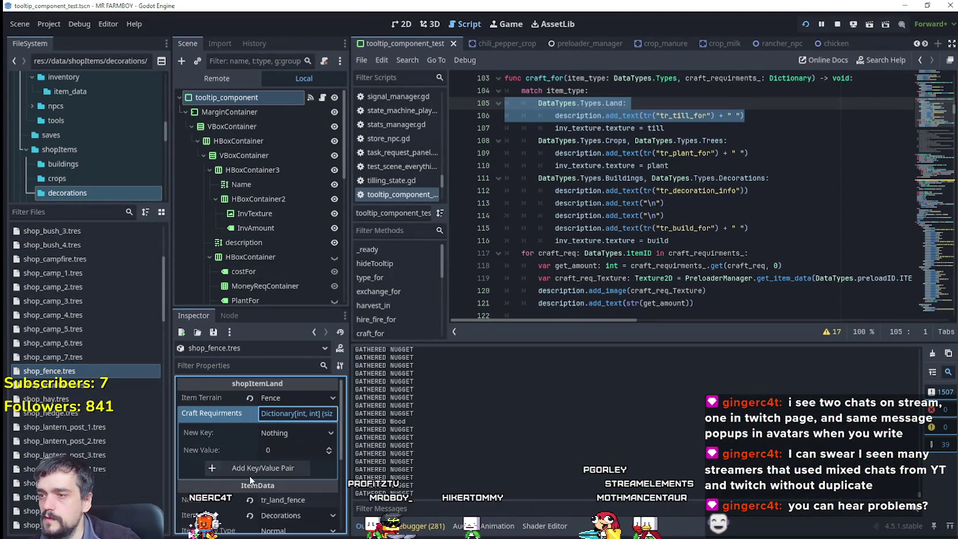
{"action": "left_click", "coordinate": [291, 431]}
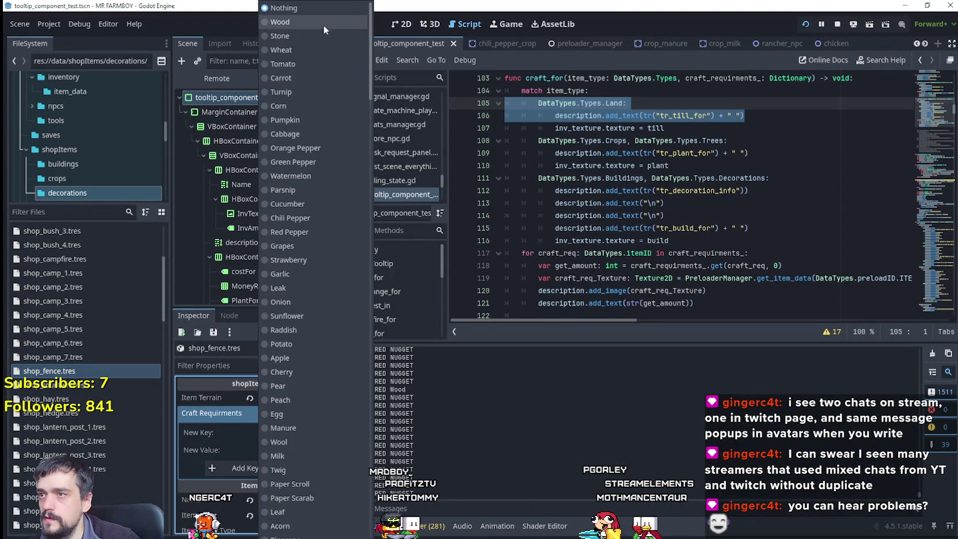
{"action": "left_click", "coordinate": [324, 23]}
{"action": "left_click", "coordinate": [283, 450]}
{"action": "type", "text": "10"}
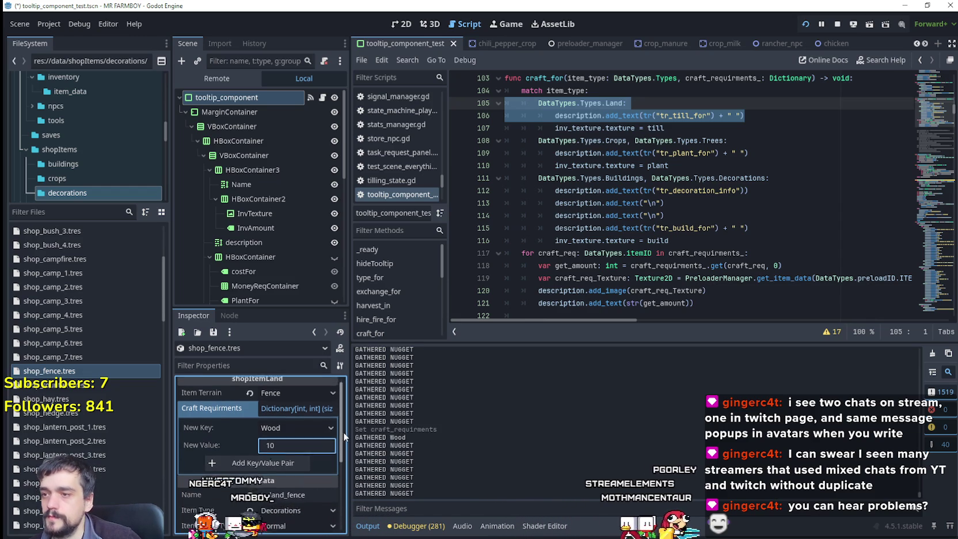
{"action": "left_click", "coordinate": [289, 467]}
{"action": "key", "text": "alt+Tab"}
{"action": "mouse_move", "coordinate": [38, 188]}
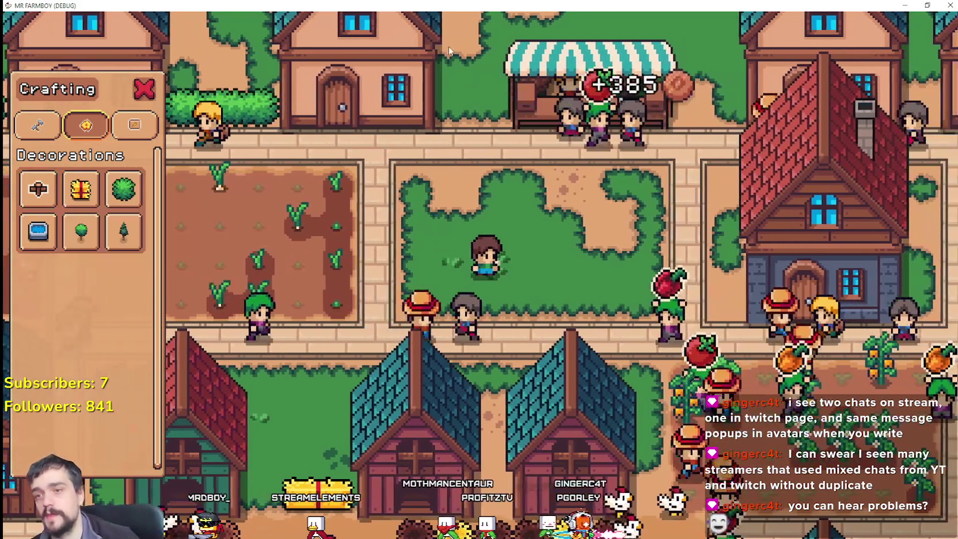
Walk the player to the path, zoom out and back in, close Crafting and open the Market with M
{"action": "left_click", "coordinate": [491, 226]}
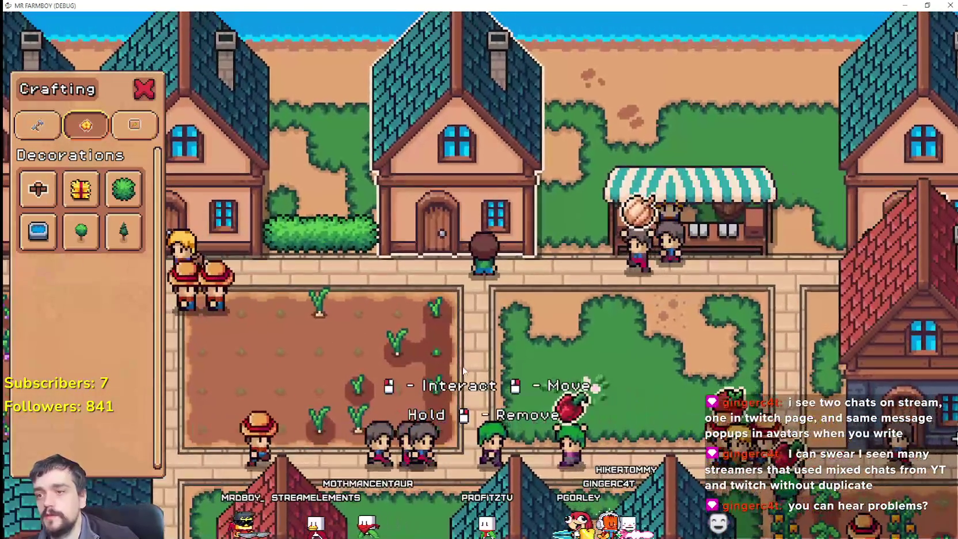
{"action": "scroll", "coordinate": [539, 328], "scroll_direction": "down", "scroll_amount": 2}
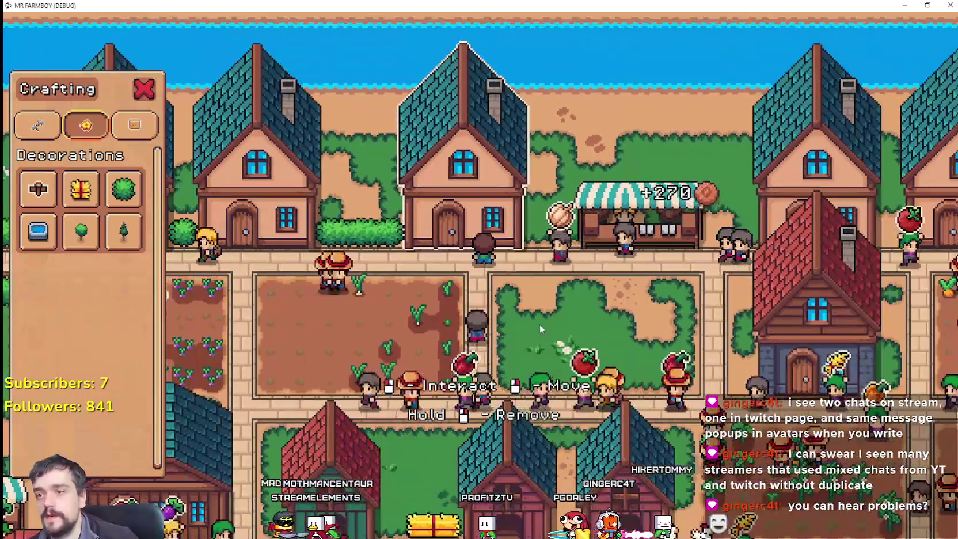
{"action": "scroll", "coordinate": [540, 324], "scroll_direction": "down", "scroll_amount": 2}
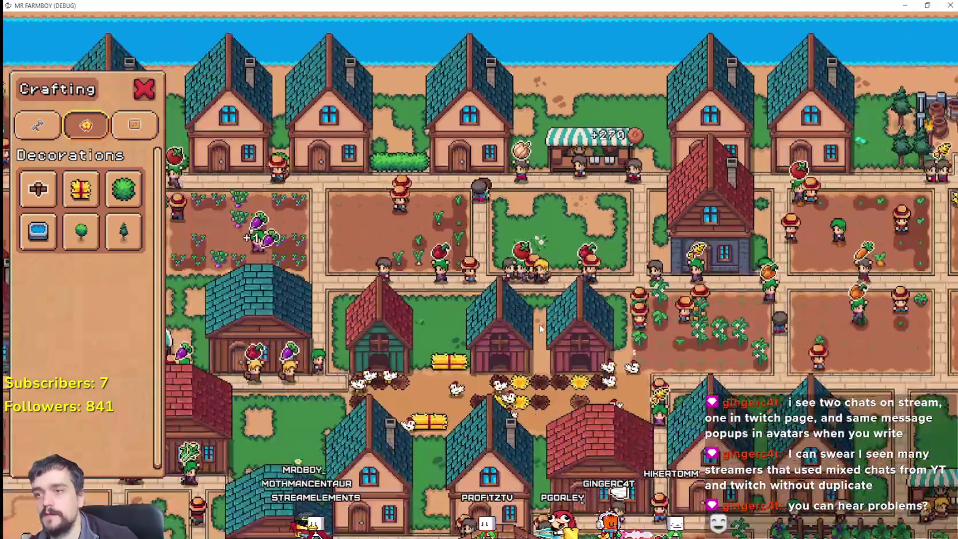
{"action": "scroll", "coordinate": [510, 300], "scroll_direction": "up", "scroll_amount": 2}
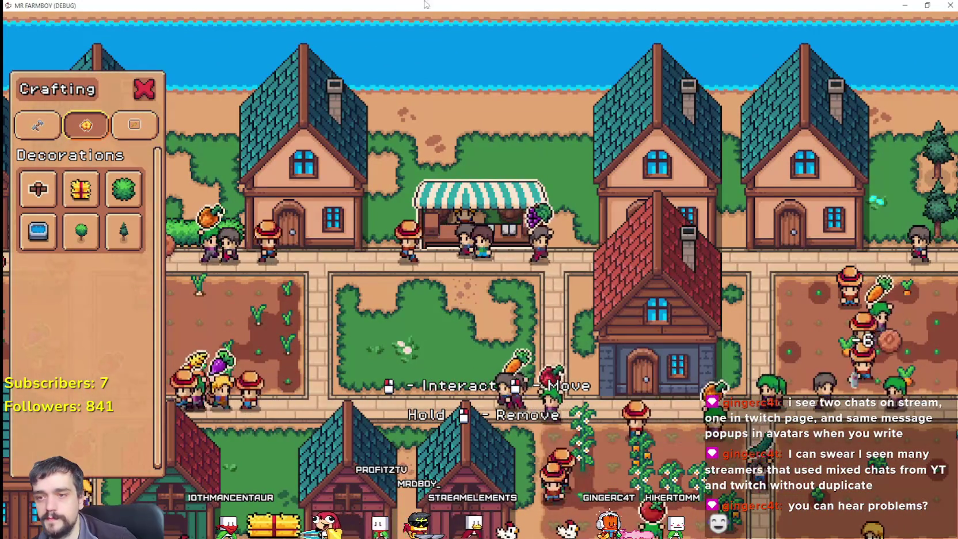
{"action": "key", "text": "Escape"}
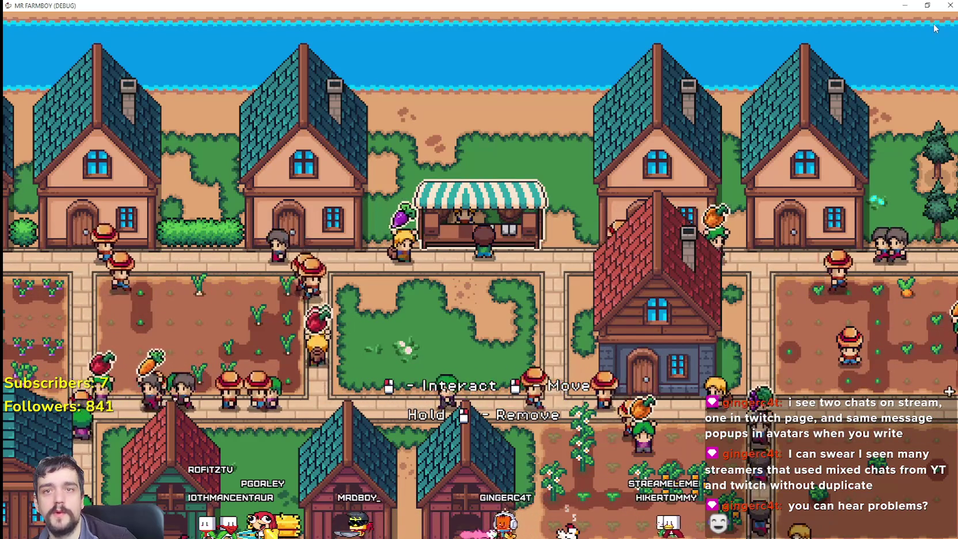
{"action": "key", "text": "m"}
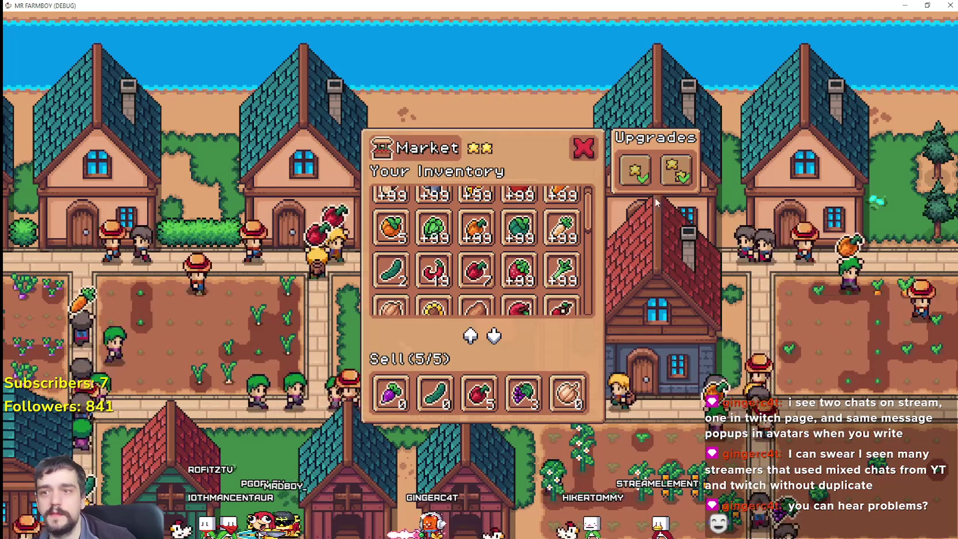
Close the market, reopen it at the stall and close it, then bring up the Crafting decorations panel
{"action": "left_click", "coordinate": [592, 151]}
{"action": "left_click", "coordinate": [528, 204]}
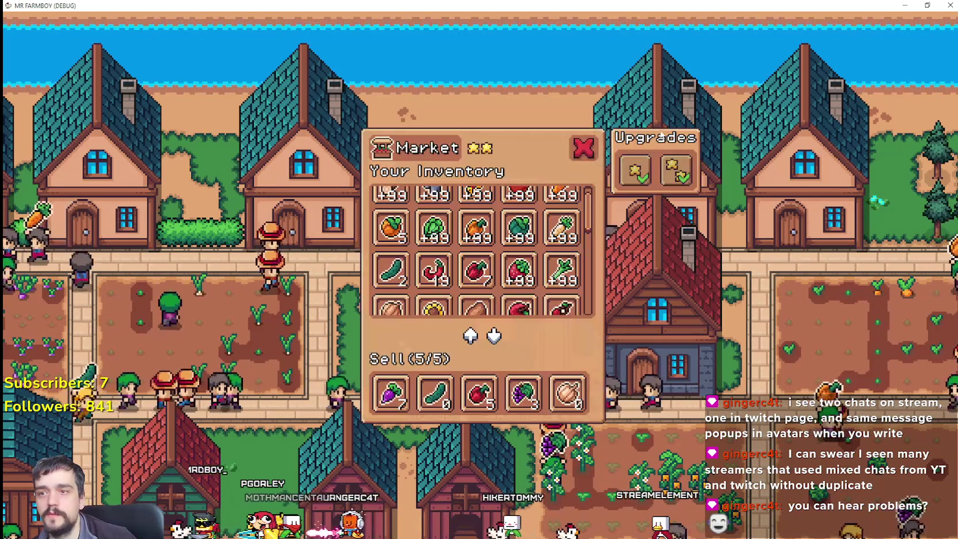
{"action": "left_click", "coordinate": [592, 145]}
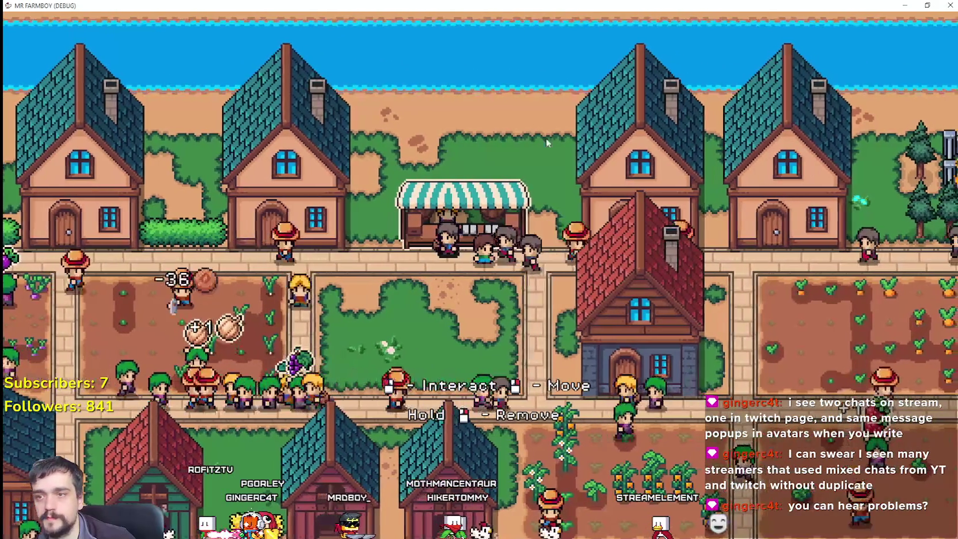
{"action": "key", "text": "c"}
{"action": "key", "text": "Escape"}
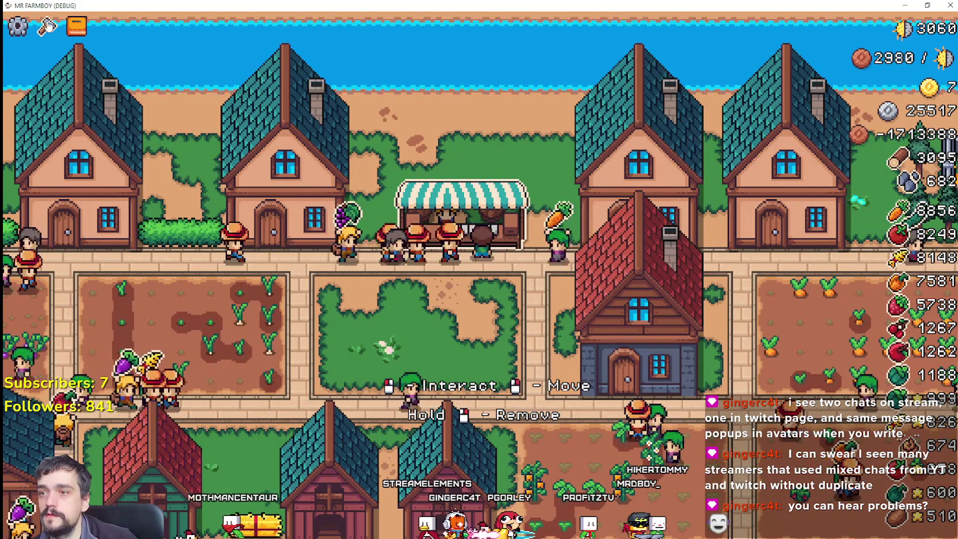
{"action": "left_click", "coordinate": [46, 26]}
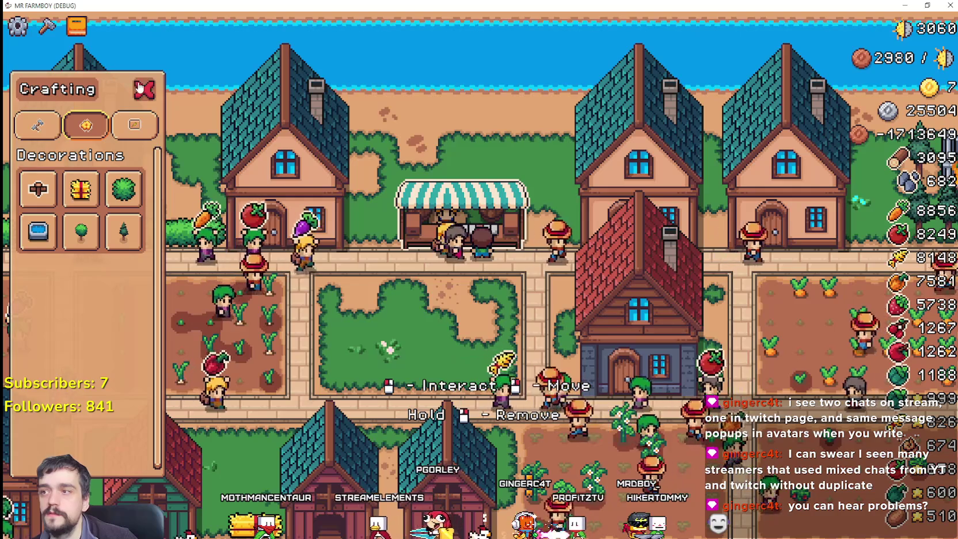
Toggle between the market window and the decorations crafting list, then return to Godot
{"action": "key", "text": "m"}
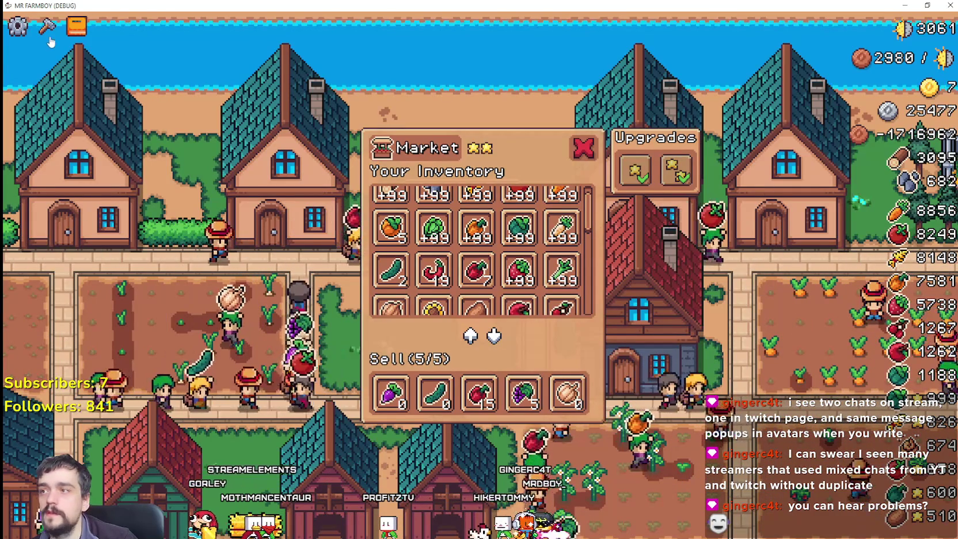
{"action": "left_click", "coordinate": [49, 33]}
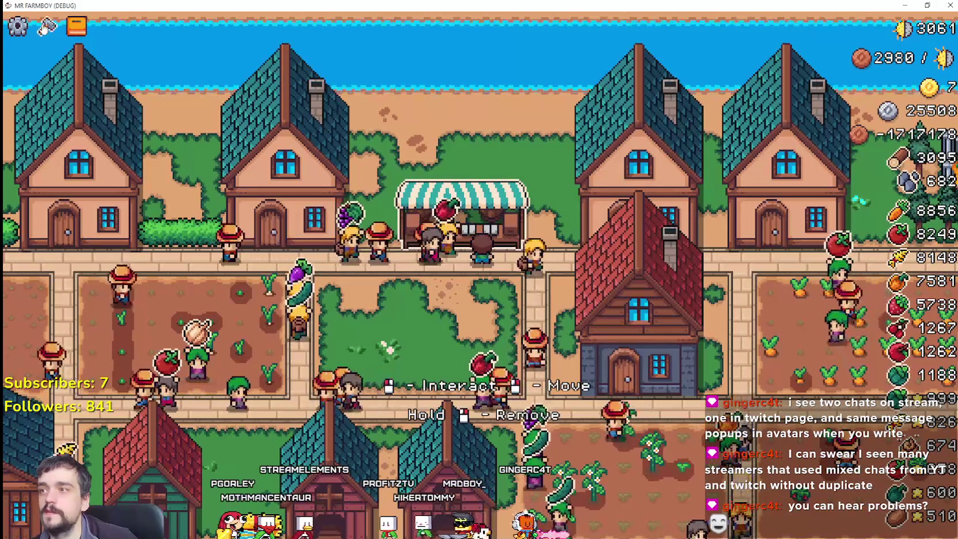
{"action": "scroll", "coordinate": [472, 243], "scroll_direction": "up", "scroll_amount": 5}
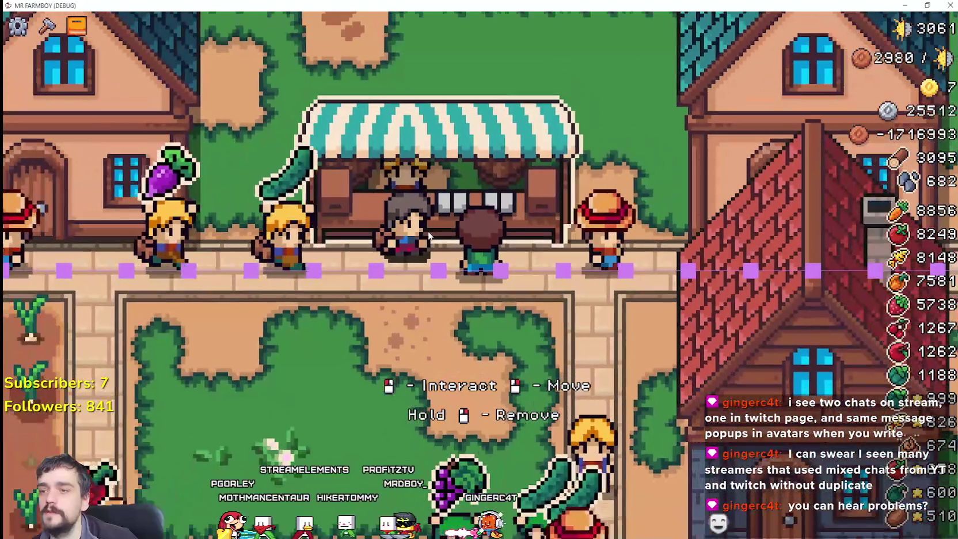
{"action": "left_click", "coordinate": [47, 25]}
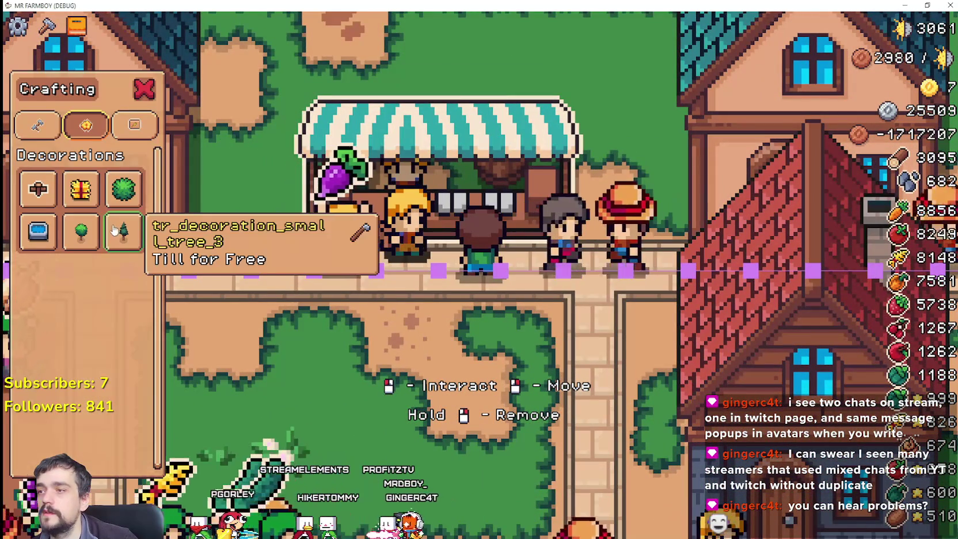
{"action": "left_click", "coordinate": [474, 427]}
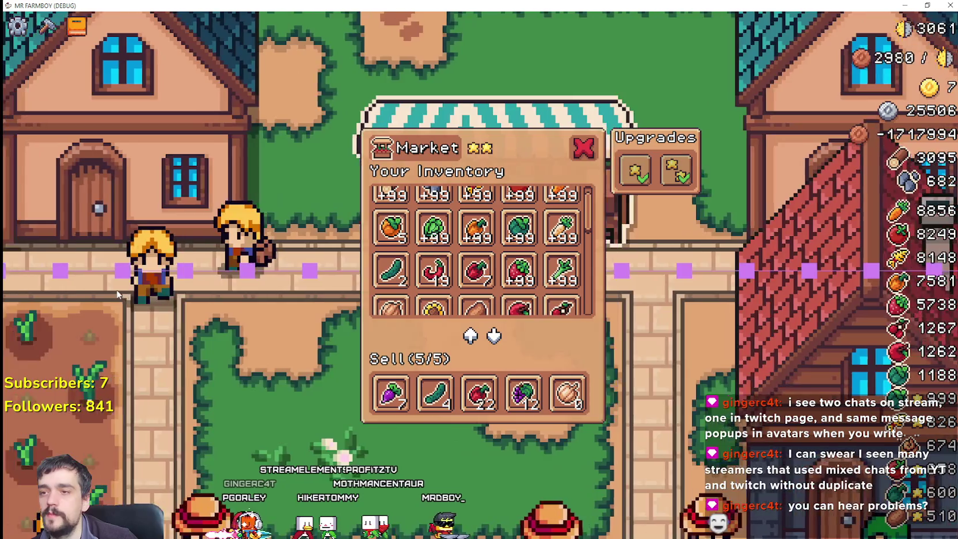
{"action": "key", "text": "Escape"}
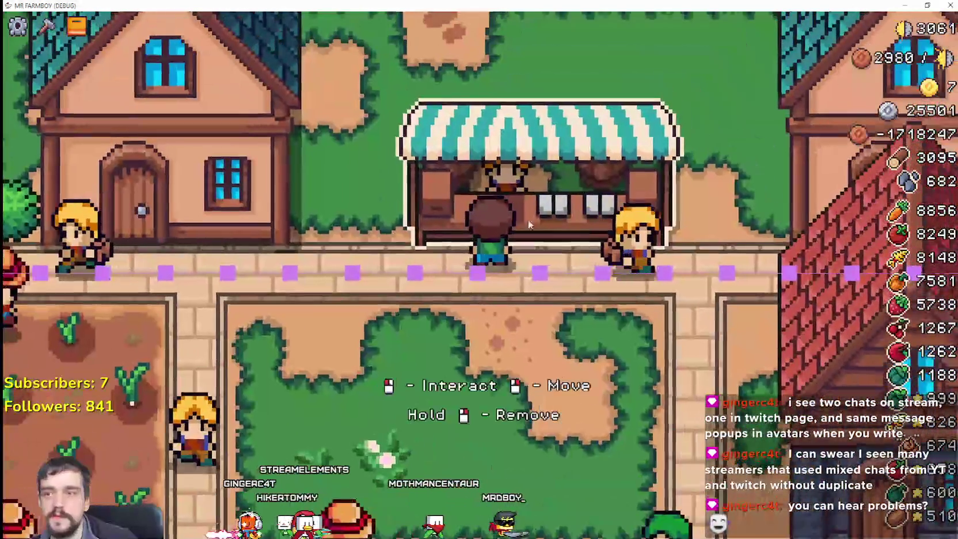
{"action": "scroll", "coordinate": [478, 297], "scroll_direction": "down", "scroll_amount": 3}
{"action": "key", "text": "alt+Tab"}
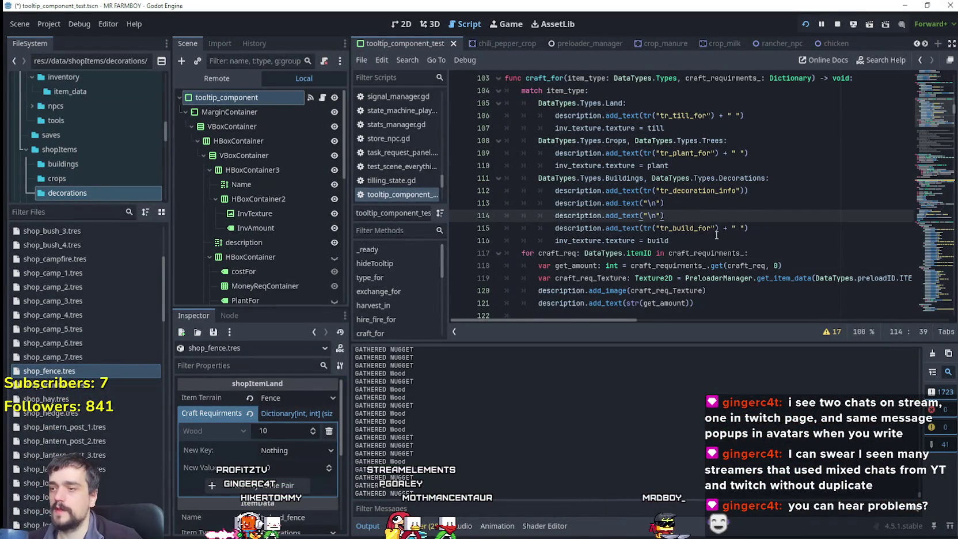
Collapse the fence's Craft Requirments, then hover the fence and hay in the game's Decorations list
{"action": "left_click", "coordinate": [292, 412]}
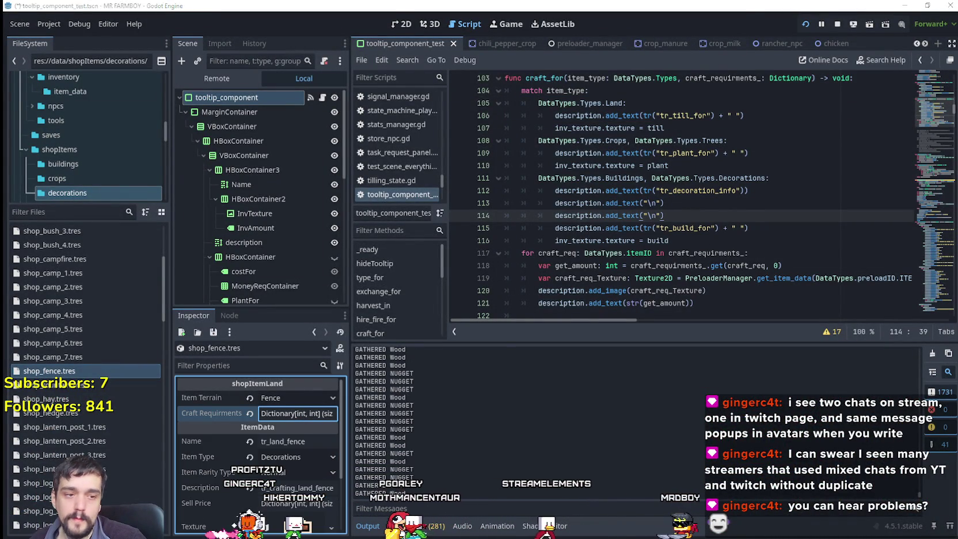
{"action": "key", "text": "alt+Tab"}
{"action": "key", "text": "c"}
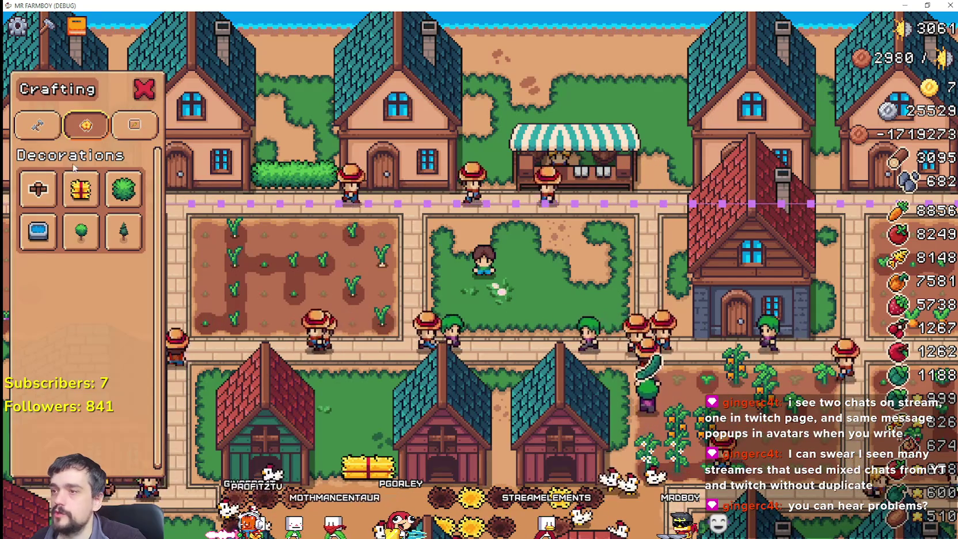
{"action": "mouse_move", "coordinate": [50, 193]}
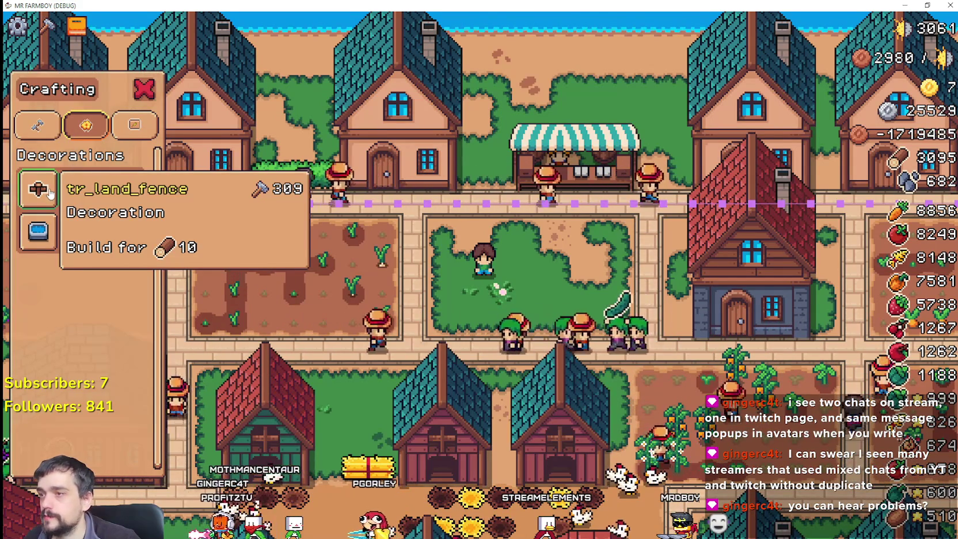
{"action": "mouse_move", "coordinate": [97, 196]}
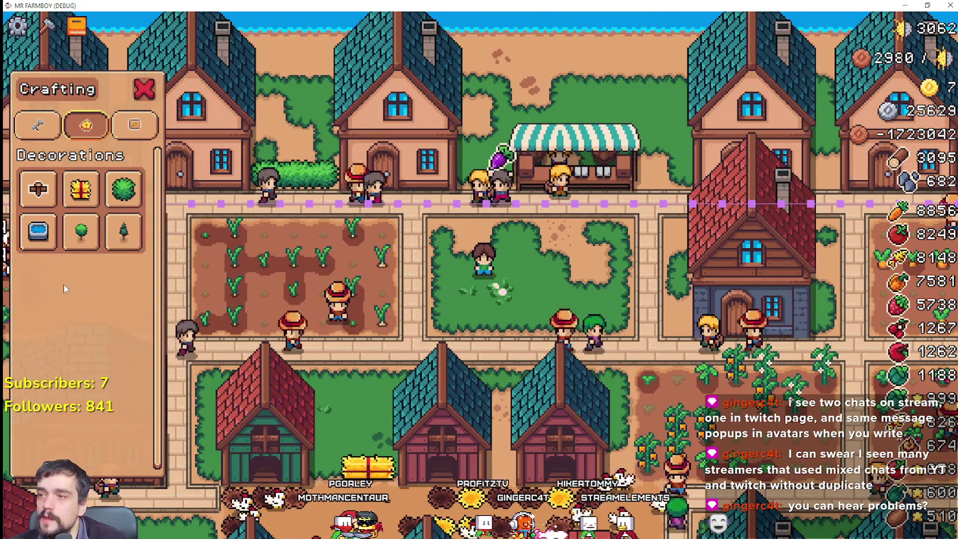
{"action": "key", "text": "alt+Tab"}
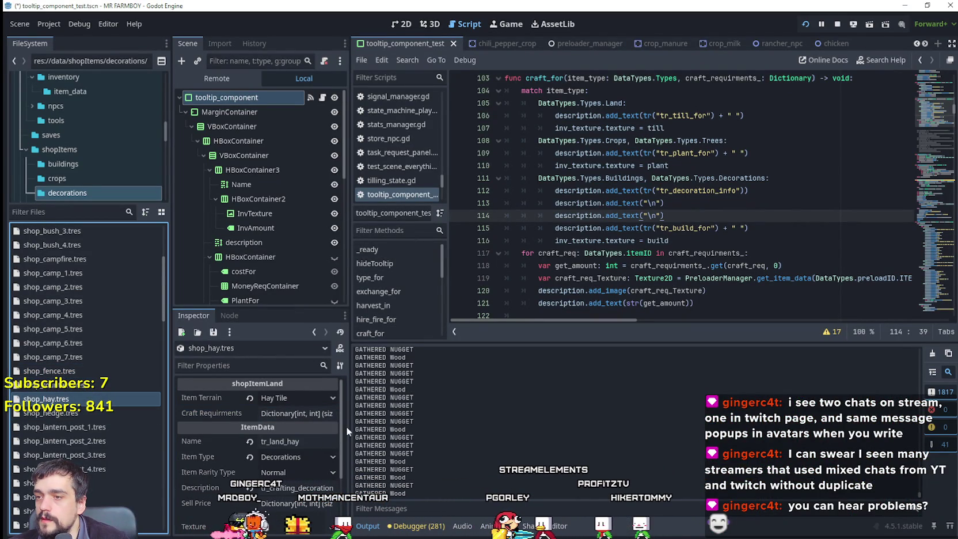
Add a Wheat requirement of 10 to the hay item's craft requirements
{"action": "left_click_drag", "start_coordinate": [349, 426], "coordinate": [386, 421]}
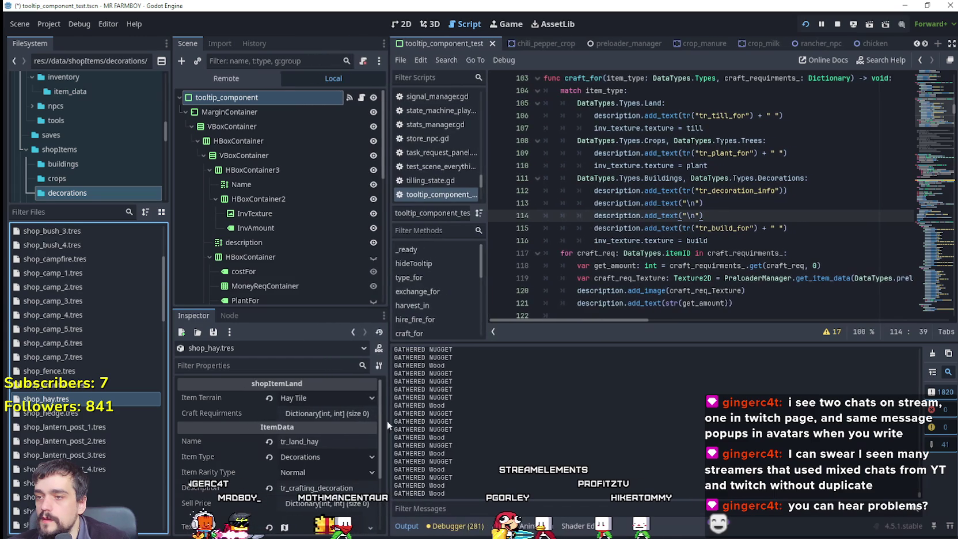
{"action": "left_click", "coordinate": [357, 416]}
{"action": "left_click", "coordinate": [338, 432]}
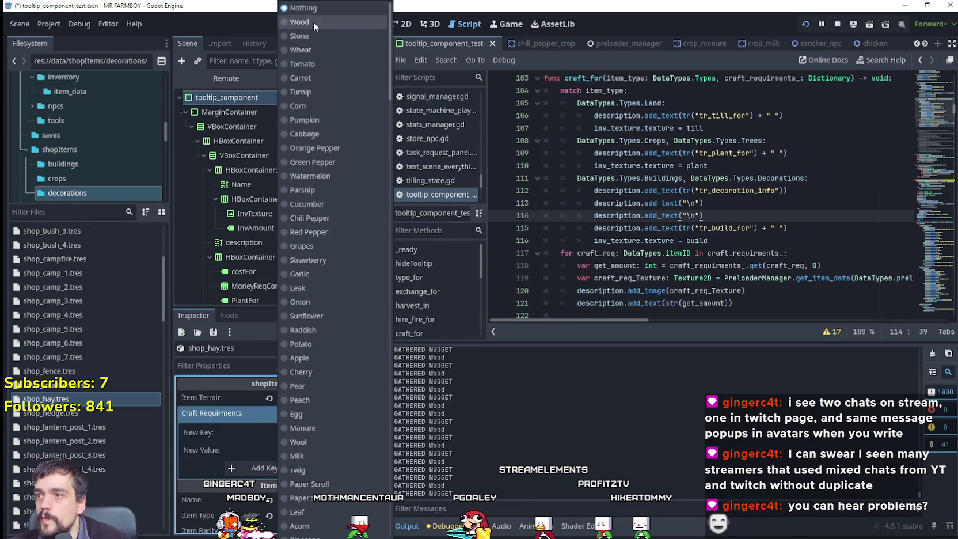
{"action": "left_click", "coordinate": [326, 50]}
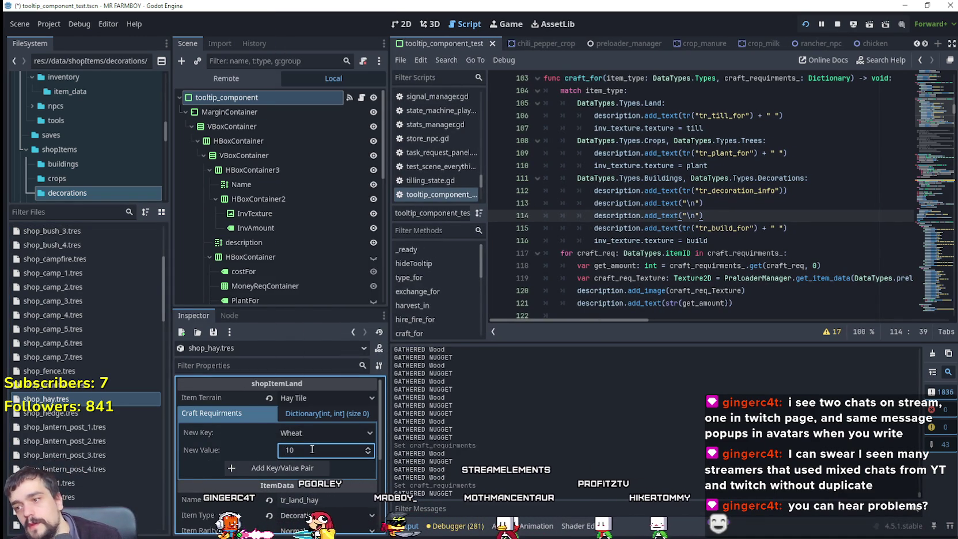
{"action": "left_click", "coordinate": [293, 472]}
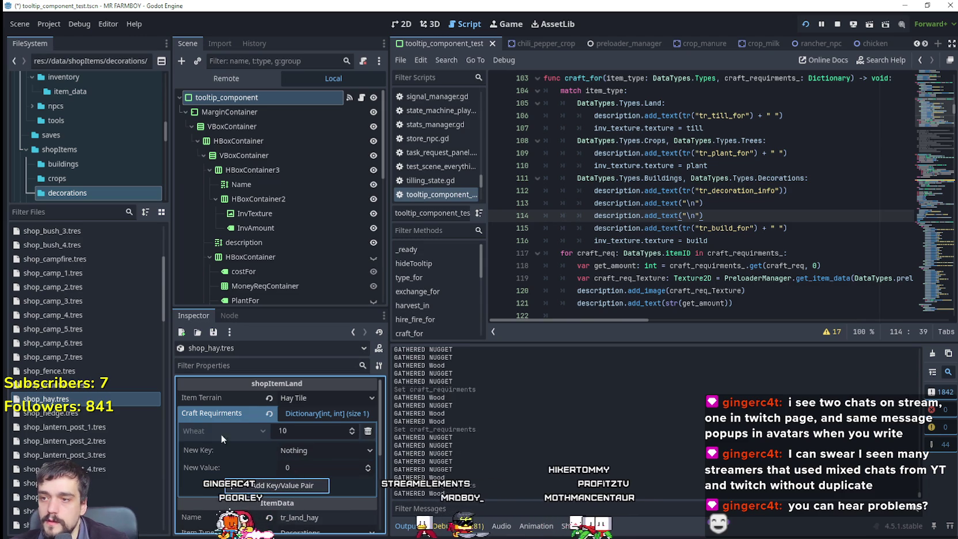
Add Stone as a craft requirement for the water trough item
{"action": "left_click", "coordinate": [95, 409]}
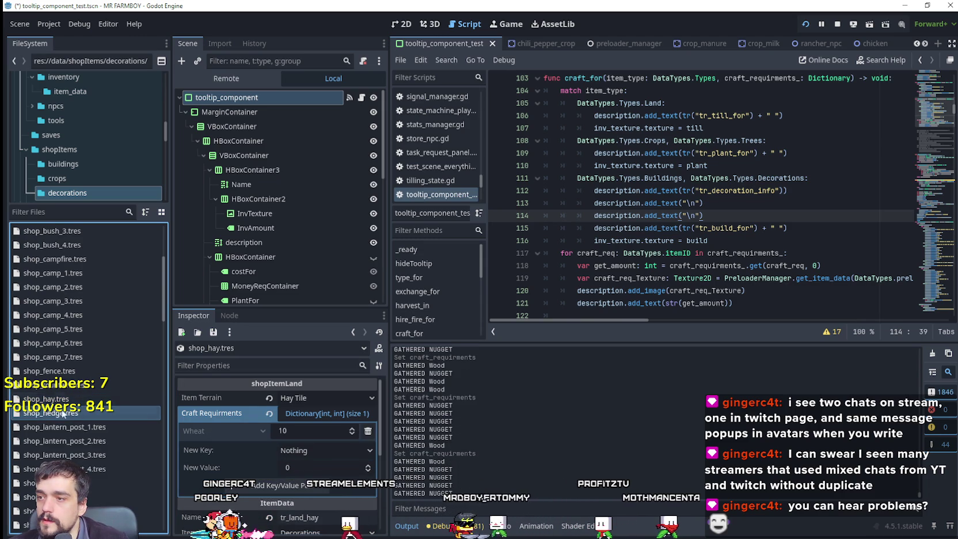
{"action": "scroll", "coordinate": [97, 417], "scroll_direction": "down", "scroll_amount": 5}
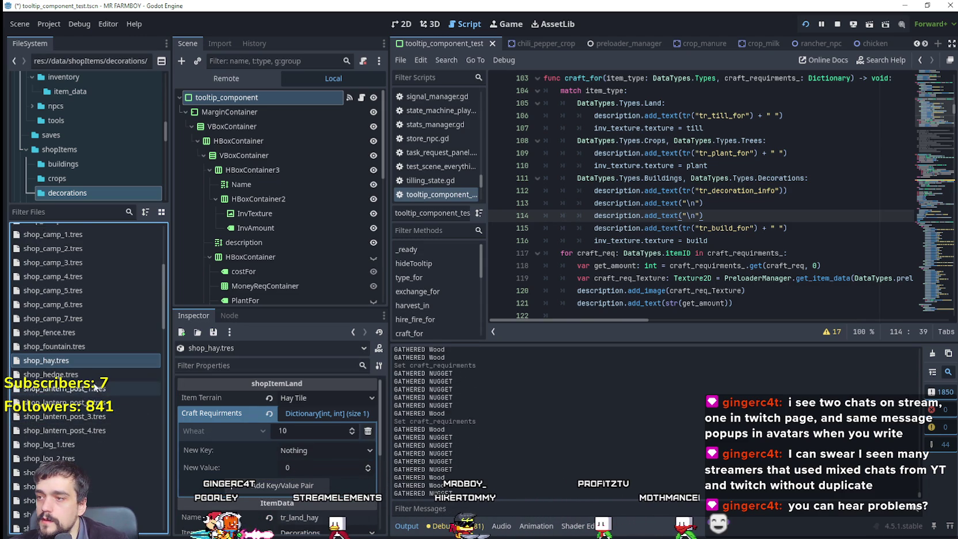
{"action": "scroll", "coordinate": [88, 429], "scroll_direction": "down", "scroll_amount": 10}
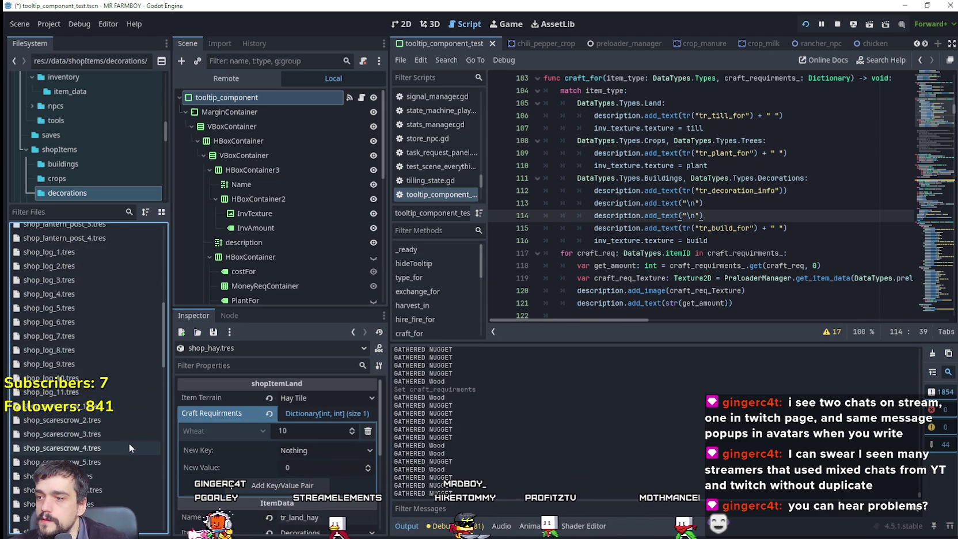
{"action": "scroll", "coordinate": [124, 434], "scroll_direction": "down", "scroll_amount": 12}
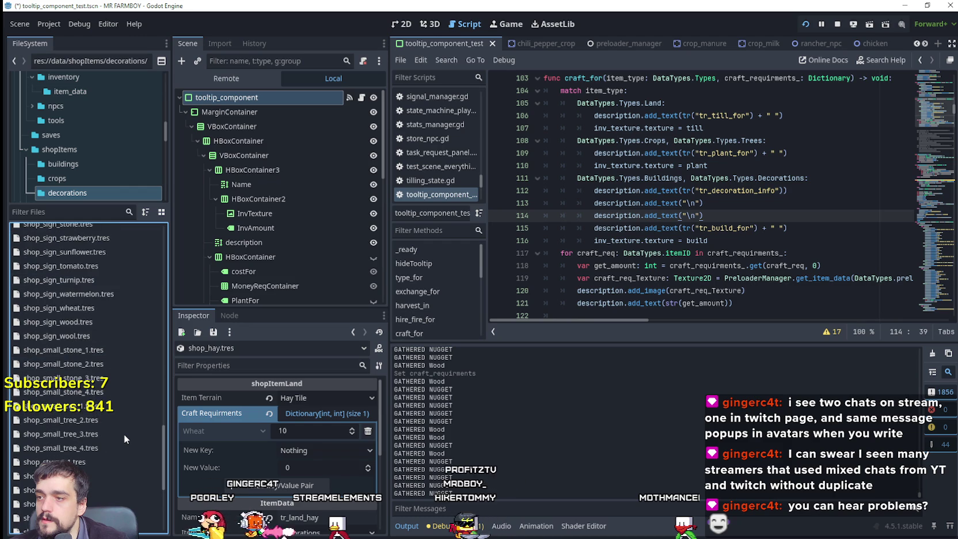
{"action": "left_click", "coordinate": [123, 440]}
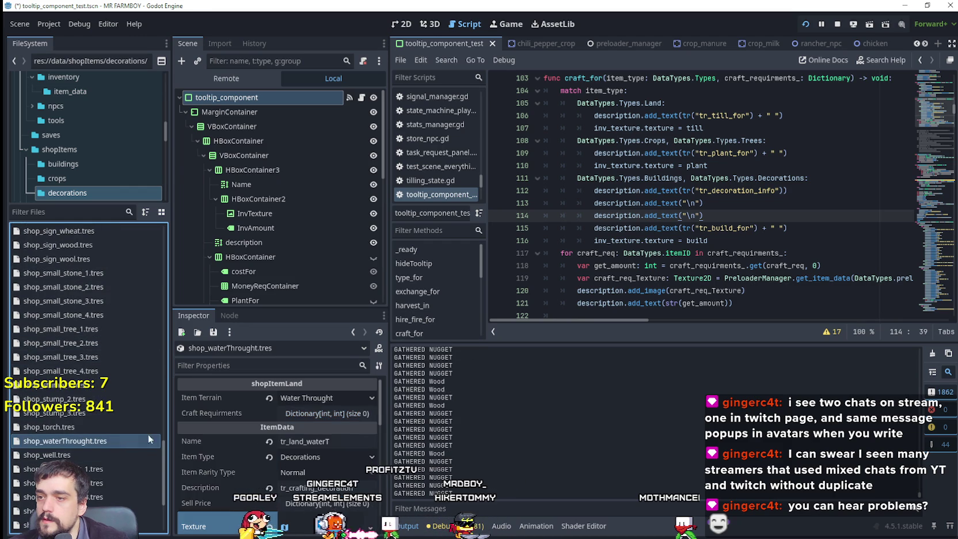
{"action": "left_click", "coordinate": [298, 437]}
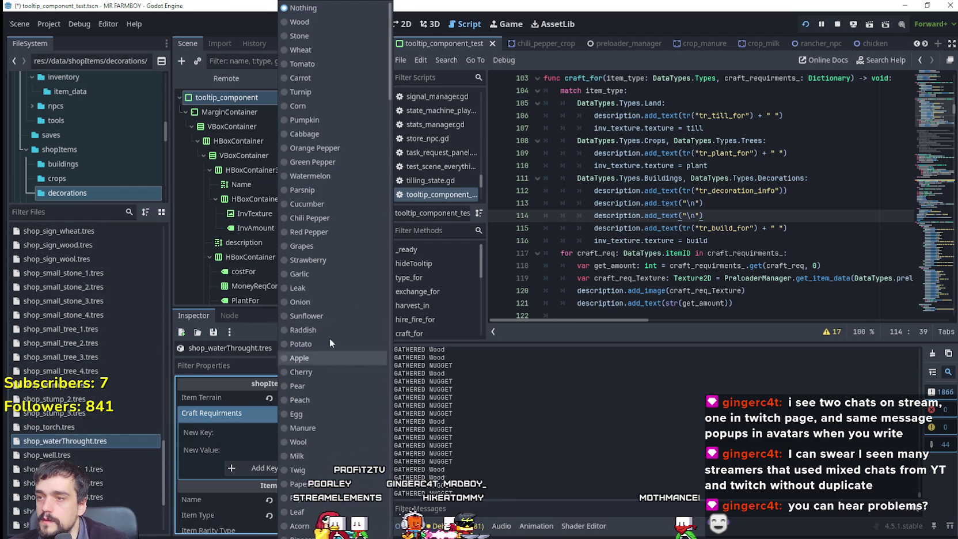
{"action": "left_click", "coordinate": [326, 36]}
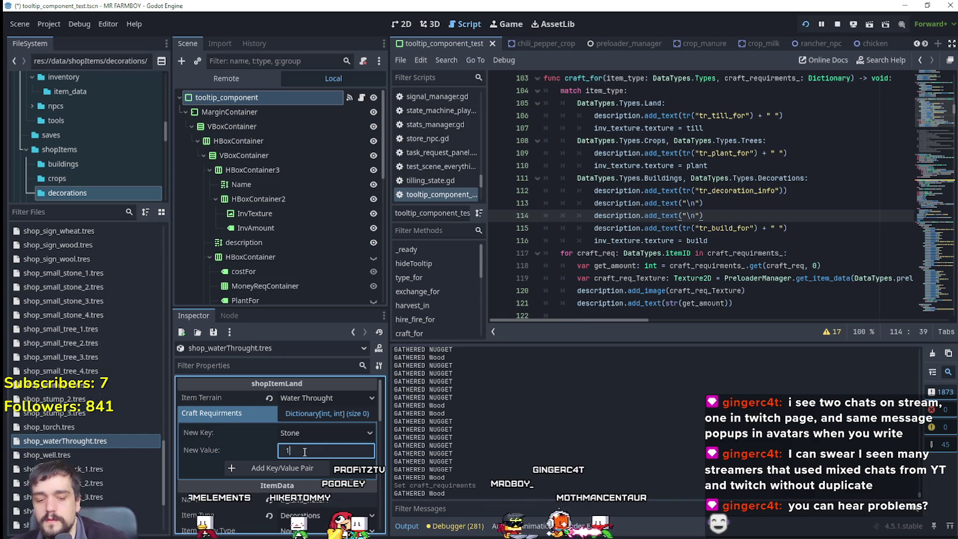
{"action": "left_click", "coordinate": [327, 416]}
Give shop_hedge requirements of 10 Wood and 10 Stone, then switch to the game
{"action": "scroll", "coordinate": [94, 441], "scroll_direction": "up", "scroll_amount": 8}
{"action": "scroll", "coordinate": [103, 426], "scroll_direction": "up", "scroll_amount": 6}
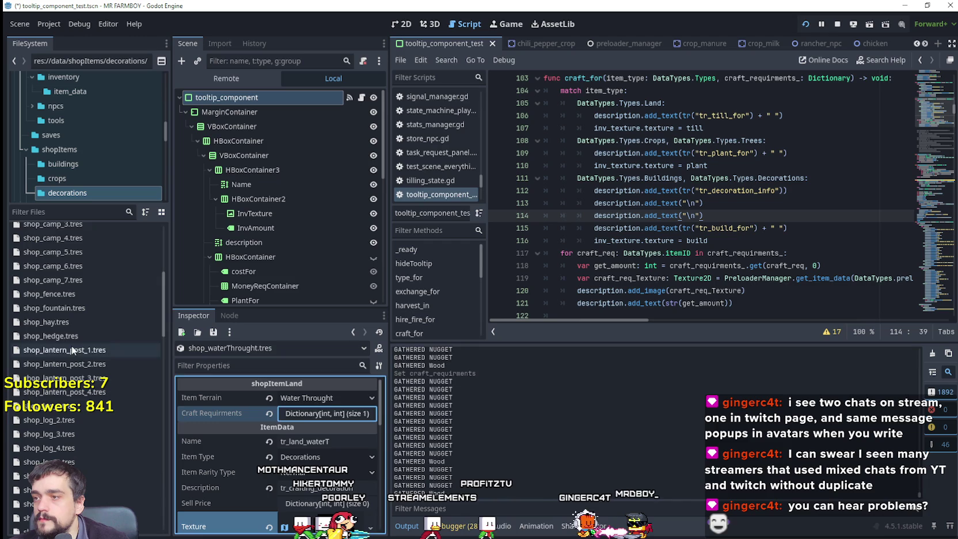
{"action": "left_click", "coordinate": [76, 338]}
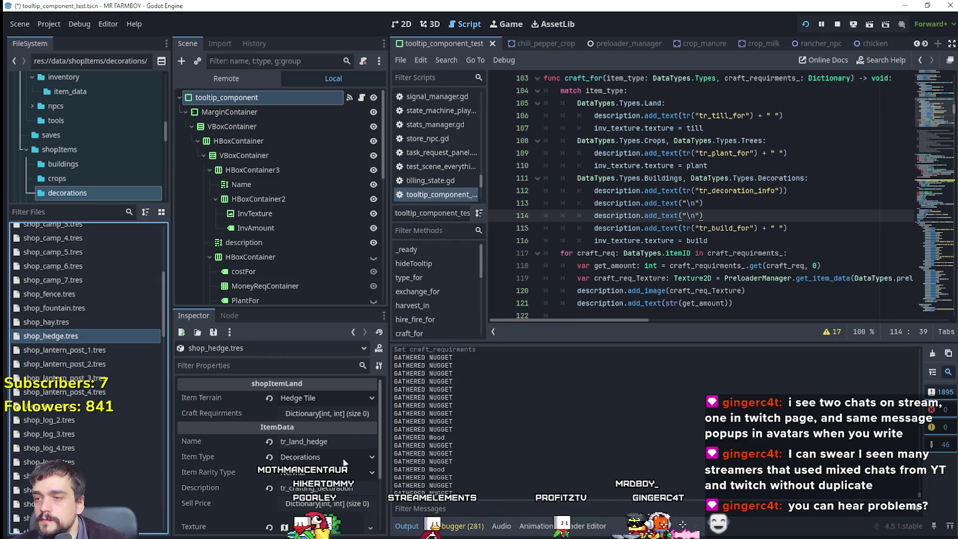
{"action": "left_click", "coordinate": [346, 414]}
{"action": "left_click", "coordinate": [299, 433]}
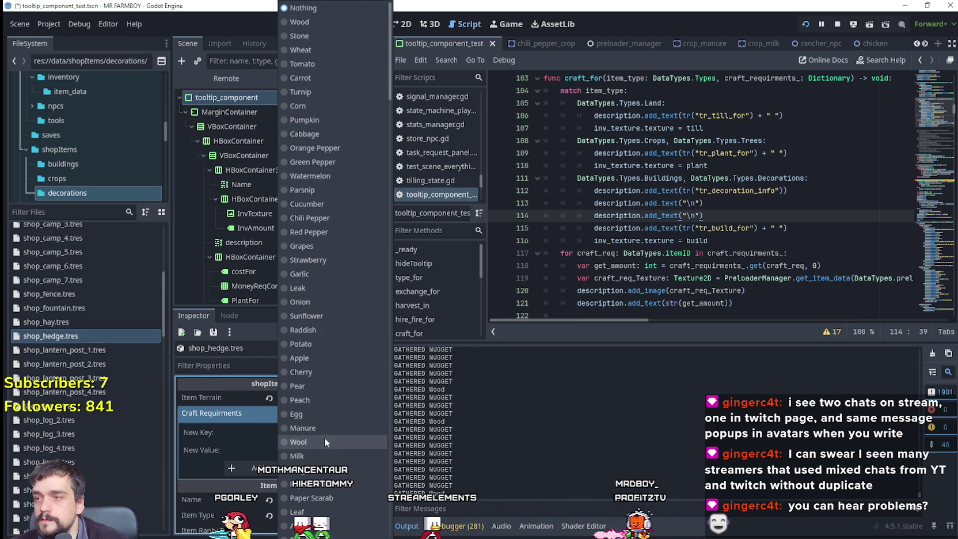
{"action": "left_click", "coordinate": [341, 23]}
{"action": "type", "text": "10"}
{"action": "key", "text": "Return"}
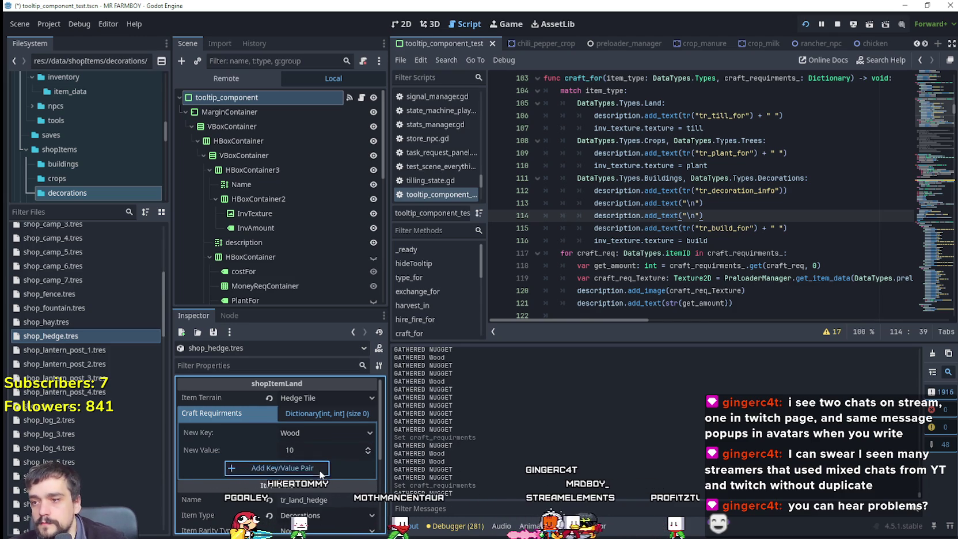
{"action": "left_click", "coordinate": [309, 451]}
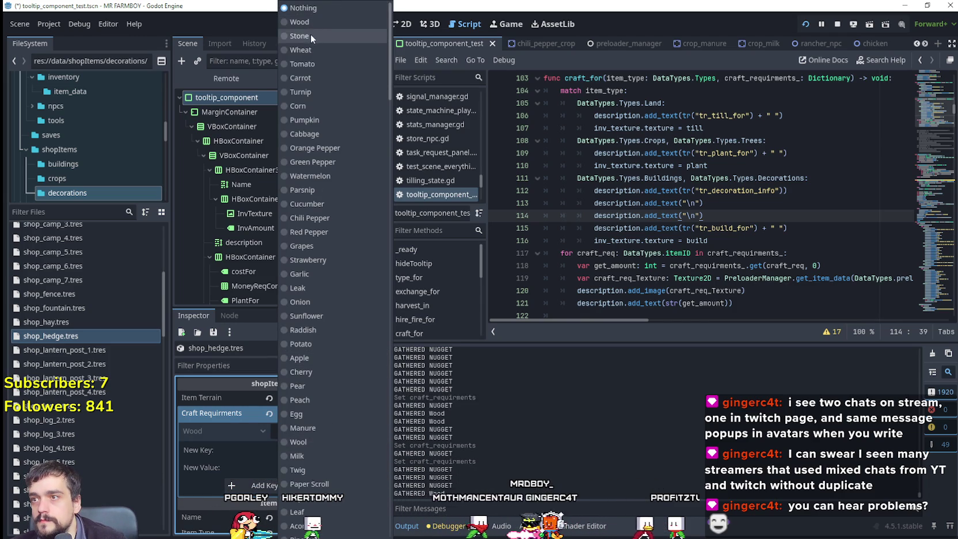
{"action": "left_click", "coordinate": [311, 36]}
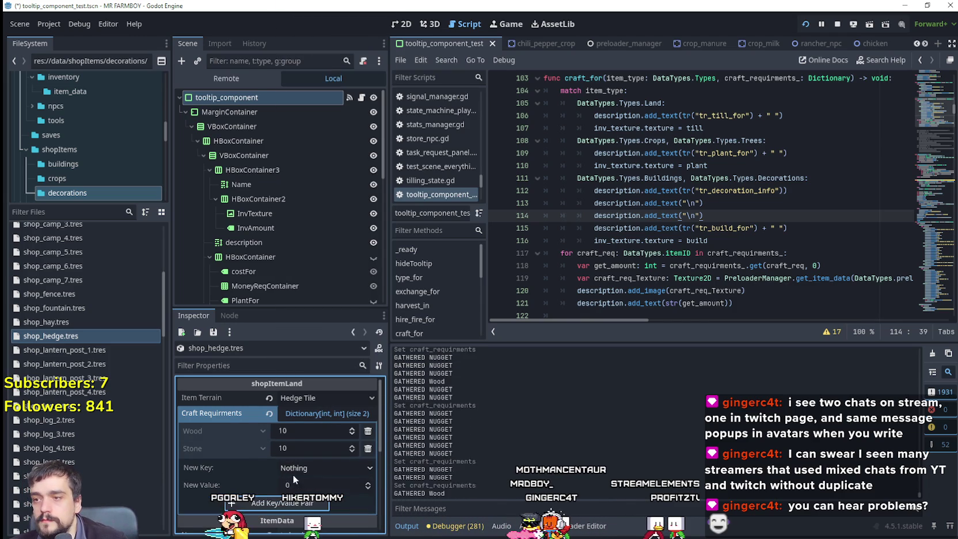
{"action": "key", "text": "alt+Tab"}
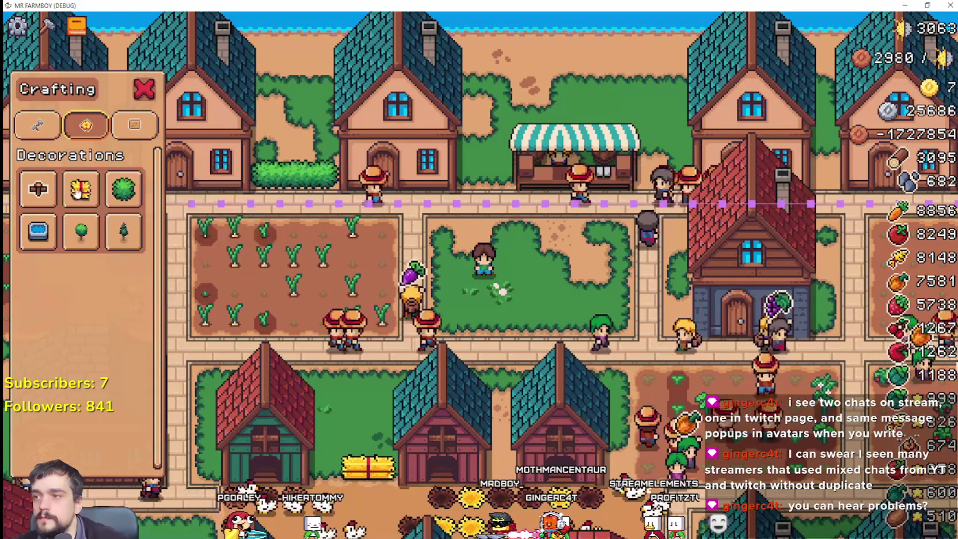
Start building hay and lay the first row of hay bales
{"action": "mouse_move", "coordinate": [79, 191]}
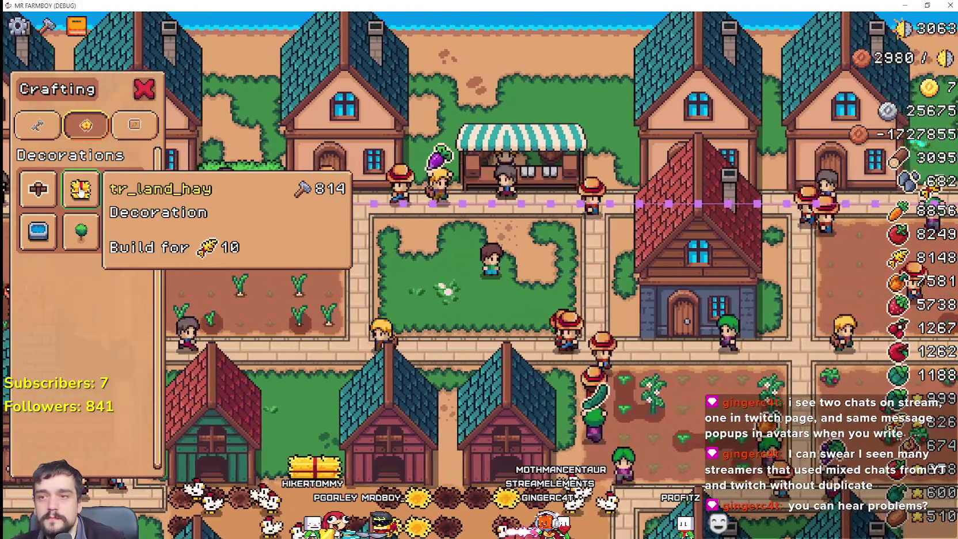
{"action": "left_click", "coordinate": [81, 190]}
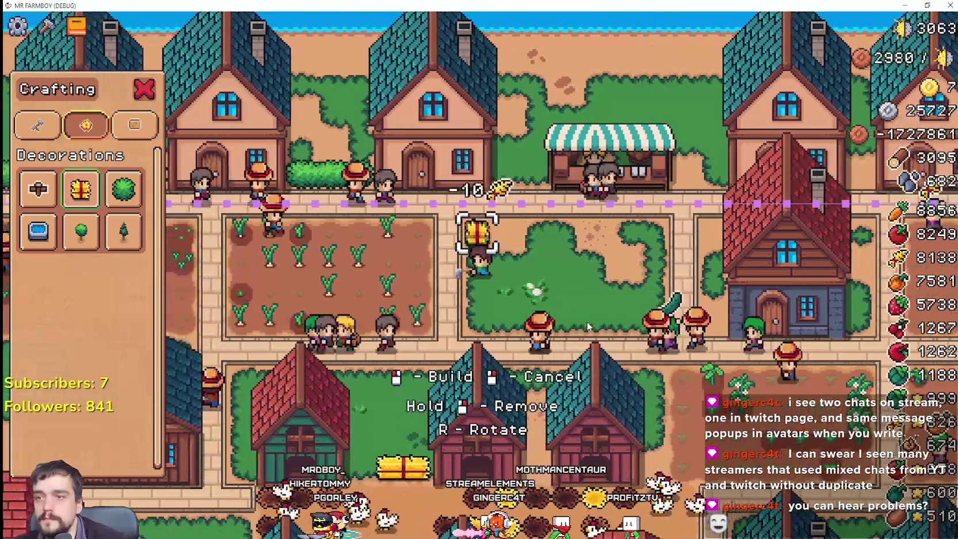
{"action": "left_click", "coordinate": [587, 326]}
{"action": "key", "text": "d"}
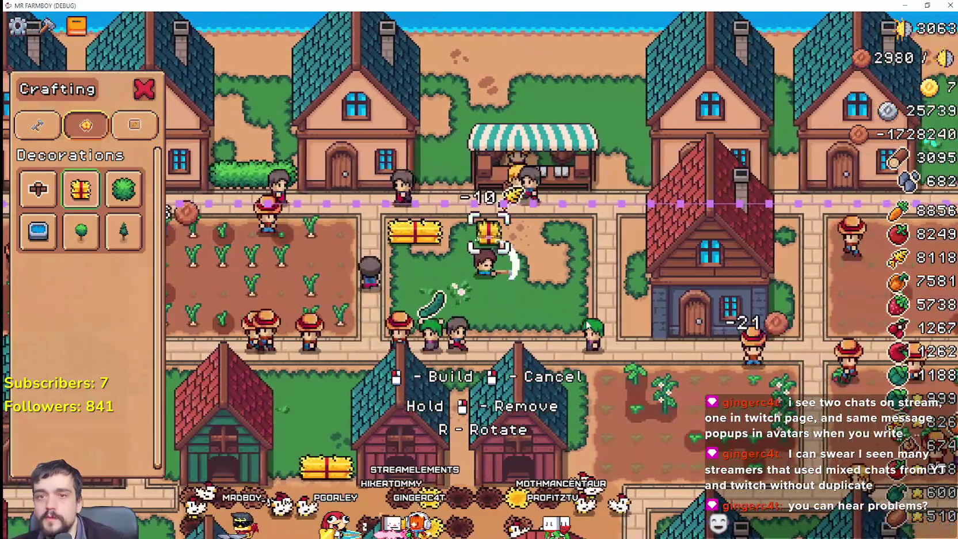
{"action": "left_click", "coordinate": [586, 324]}
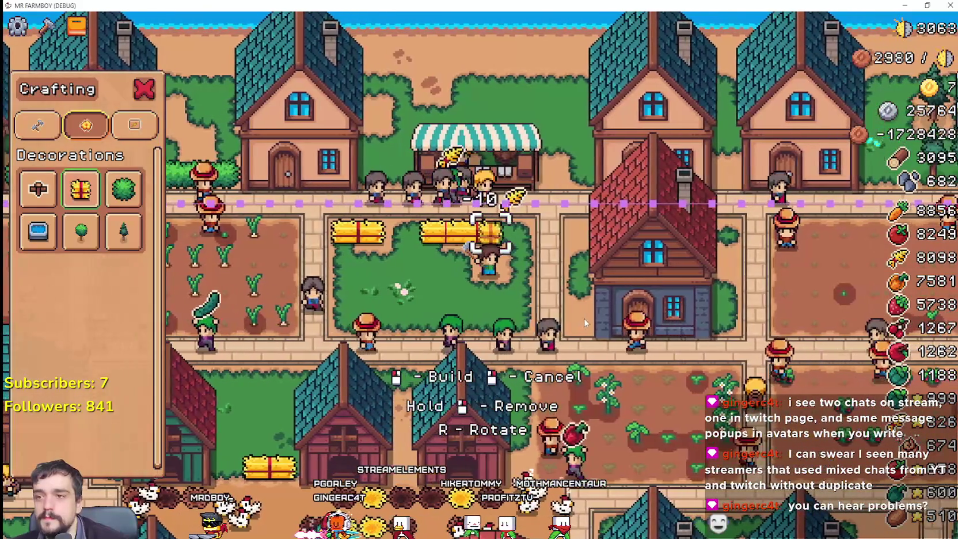
{"action": "left_click", "coordinate": [584, 318]}
{"action": "key", "text": "a"}
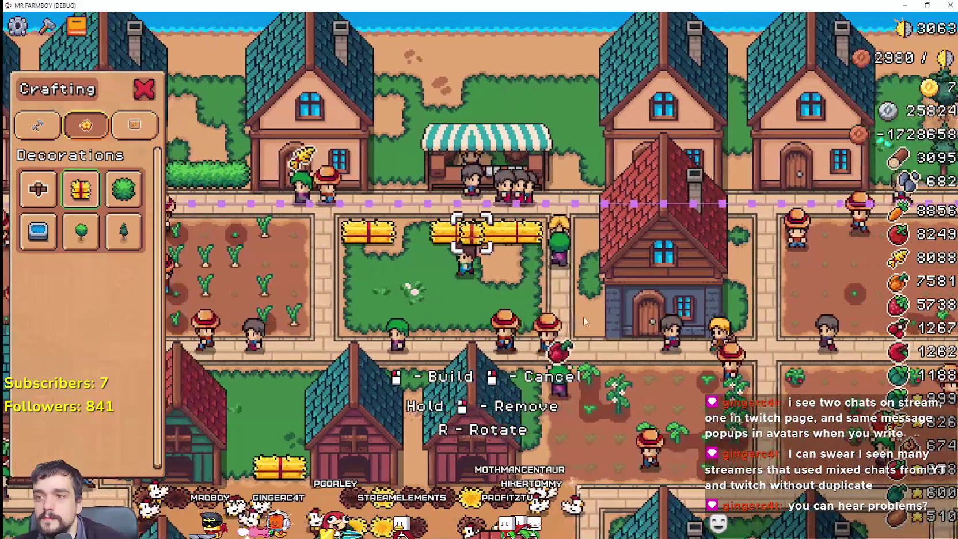
{"action": "left_click", "coordinate": [584, 318]}
Rotate the bales with R and build the vertical side of the enclosure
{"action": "key", "text": "a"}
{"action": "key", "text": "r"}
{"action": "left_click", "coordinate": [566, 294]}
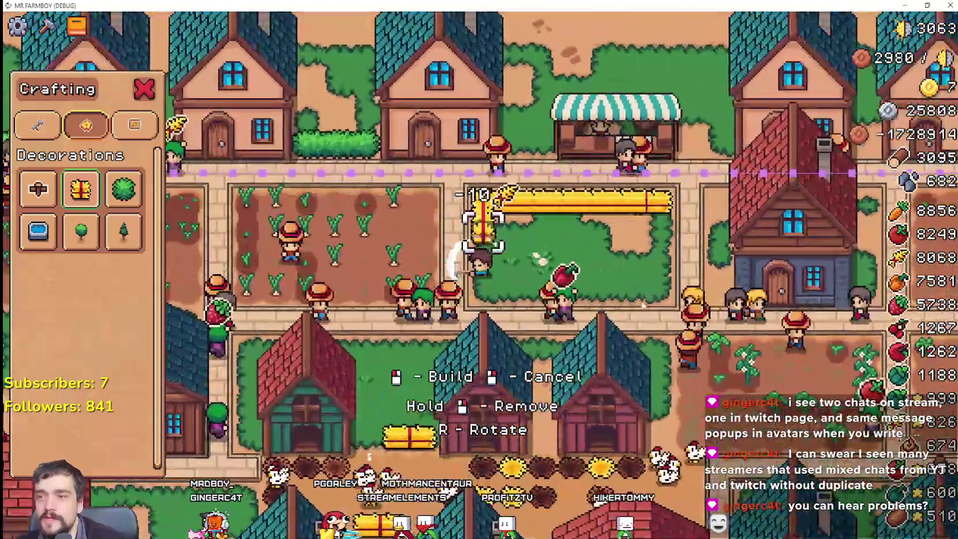
{"action": "key", "text": "s"}
{"action": "left_click", "coordinate": [640, 300]}
{"action": "left_click", "coordinate": [631, 294]}
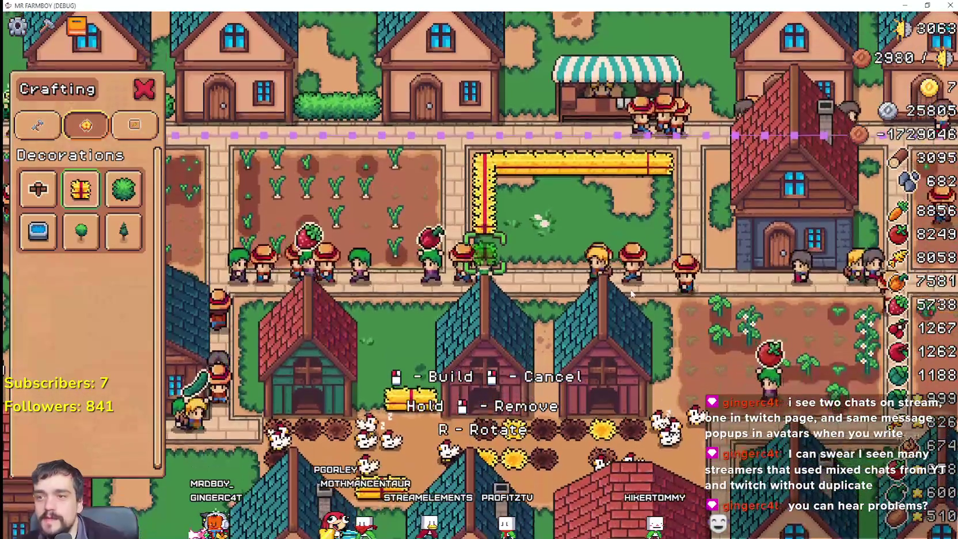
{"action": "key", "text": "w"}
{"action": "scroll", "coordinate": [610, 291], "scroll_direction": "up", "scroll_amount": 3}
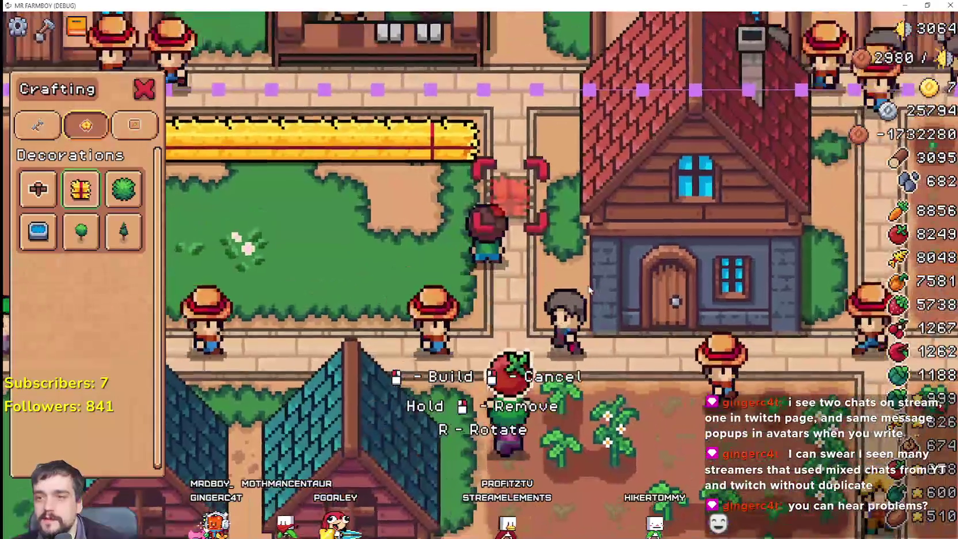
{"action": "left_click", "coordinate": [584, 288]}
Finish the right side and bottom edge of the hay-bale enclosure
{"action": "key", "text": "s"}
{"action": "left_click", "coordinate": [584, 285]}
{"action": "left_click", "coordinate": [584, 285]}
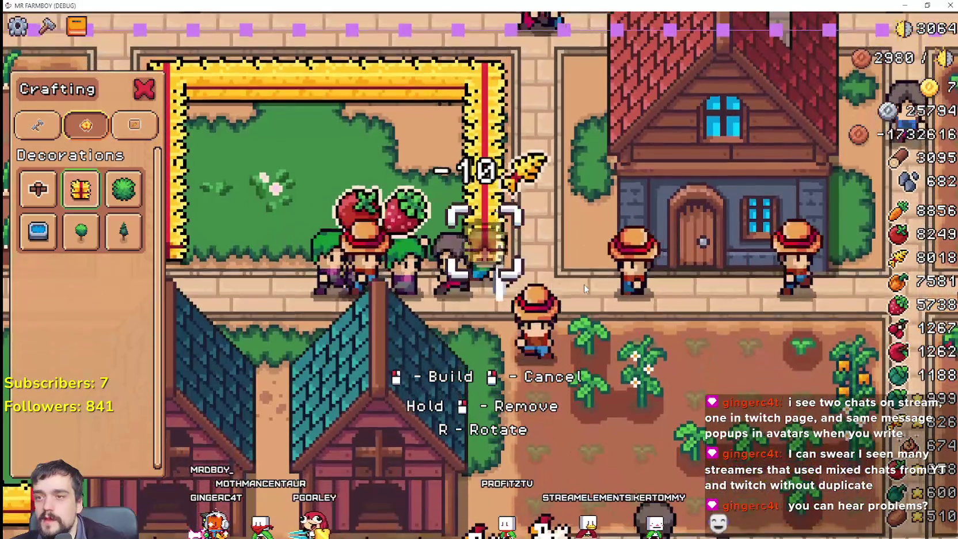
{"action": "key", "text": "a"}
{"action": "left_click", "coordinate": [584, 286]}
{"action": "left_click", "coordinate": [583, 291]}
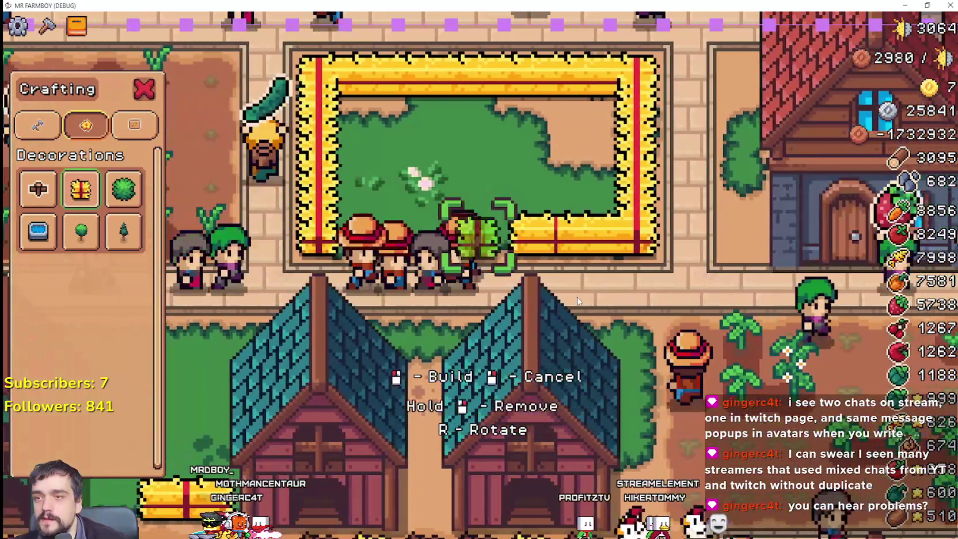
{"action": "key", "text": "a"}
{"action": "left_click", "coordinate": [518, 308]}
{"action": "left_click", "coordinate": [403, 322]}
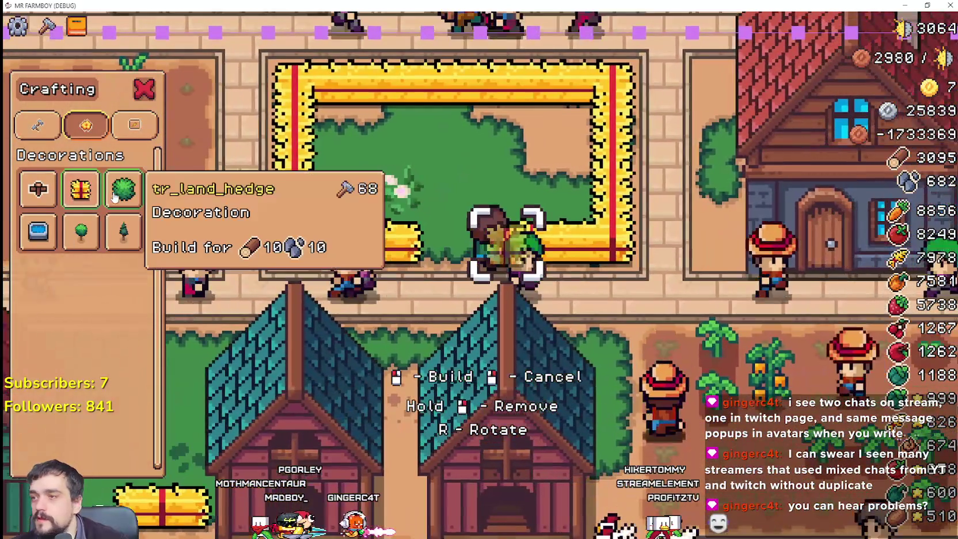
{"action": "key", "text": "w"}
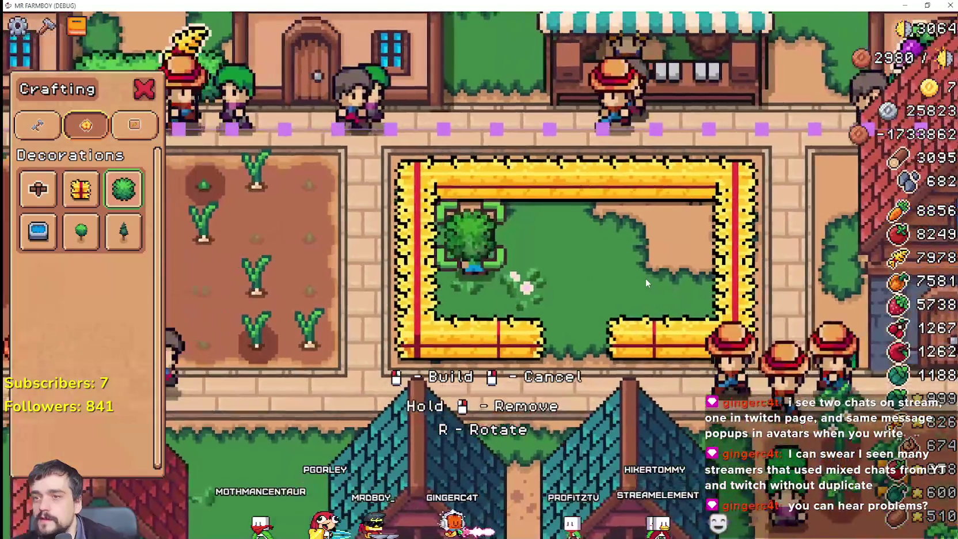
Place two hedges and a water trough inside the enclosure
{"action": "left_click", "coordinate": [645, 279]}
{"action": "left_click", "coordinate": [655, 296]}
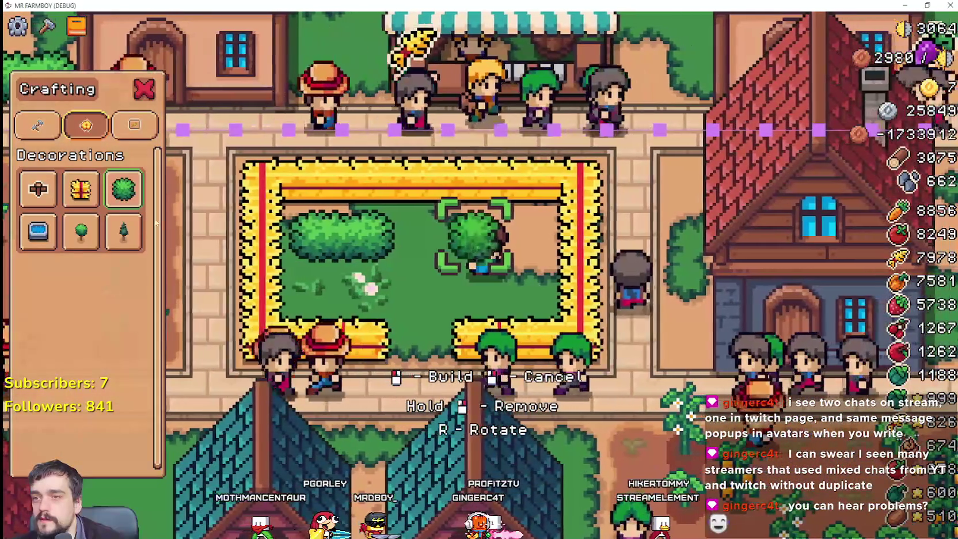
{"action": "key", "text": "d"}
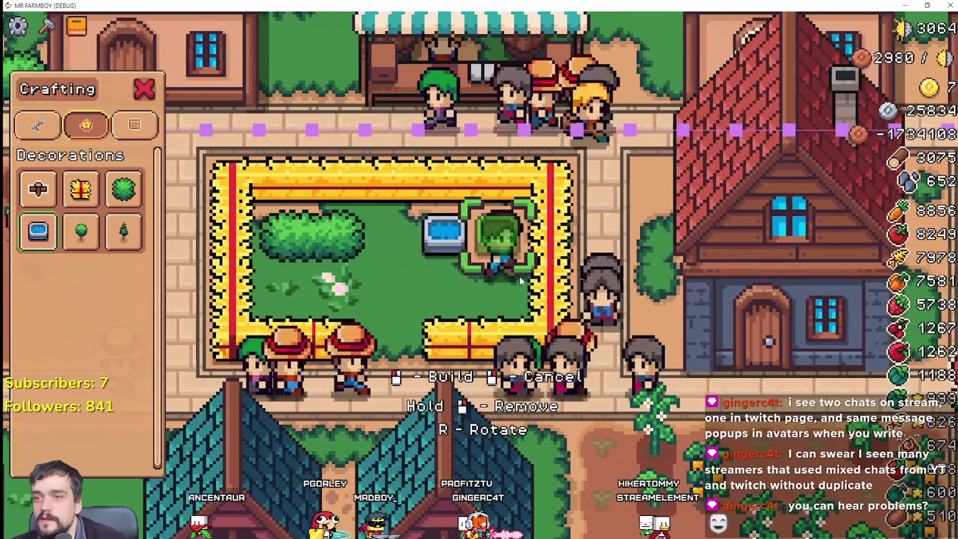
{"action": "left_click", "coordinate": [392, 305]}
{"action": "key", "text": "a"}
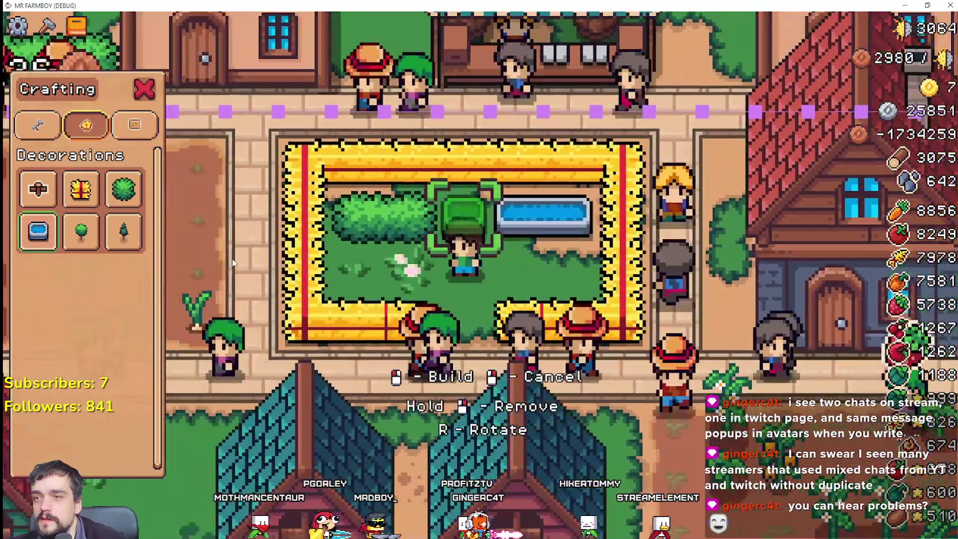
{"action": "key", "text": "a"}
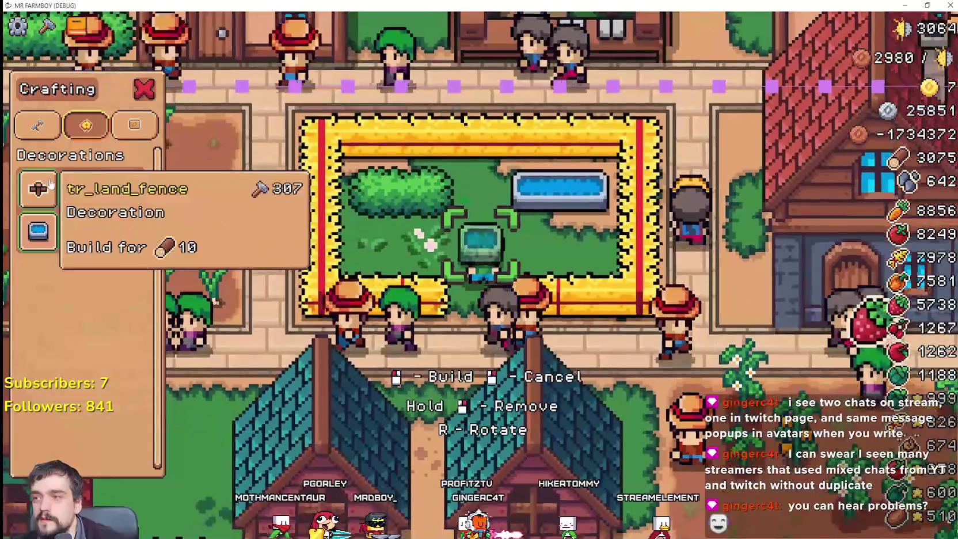
Select the fence cross decoration and build several fence pieces inside the enclosure
{"action": "left_click", "coordinate": [38, 188]}
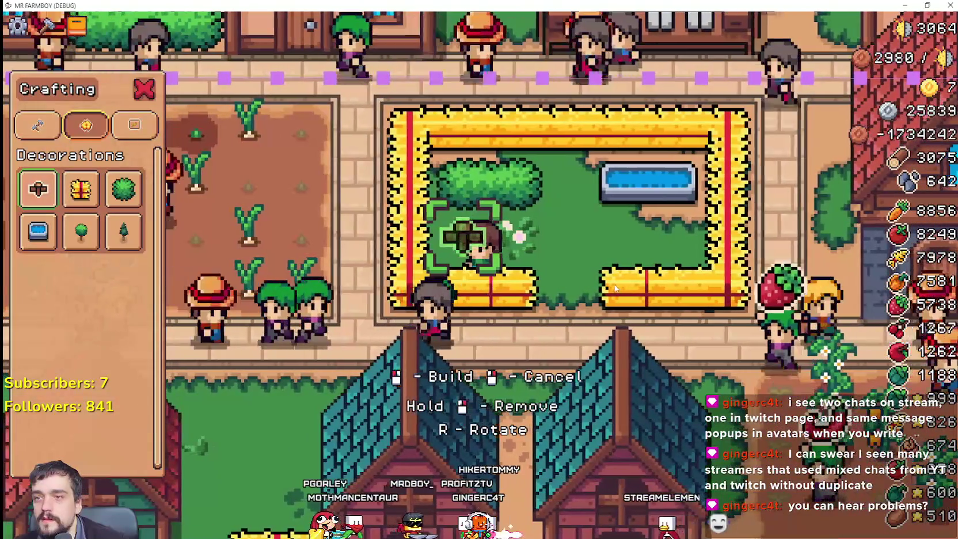
{"action": "key", "text": "Escape"}
{"action": "key", "text": "c"}
{"action": "left_click", "coordinate": [64, 239]}
{"action": "left_click", "coordinate": [38, 188]}
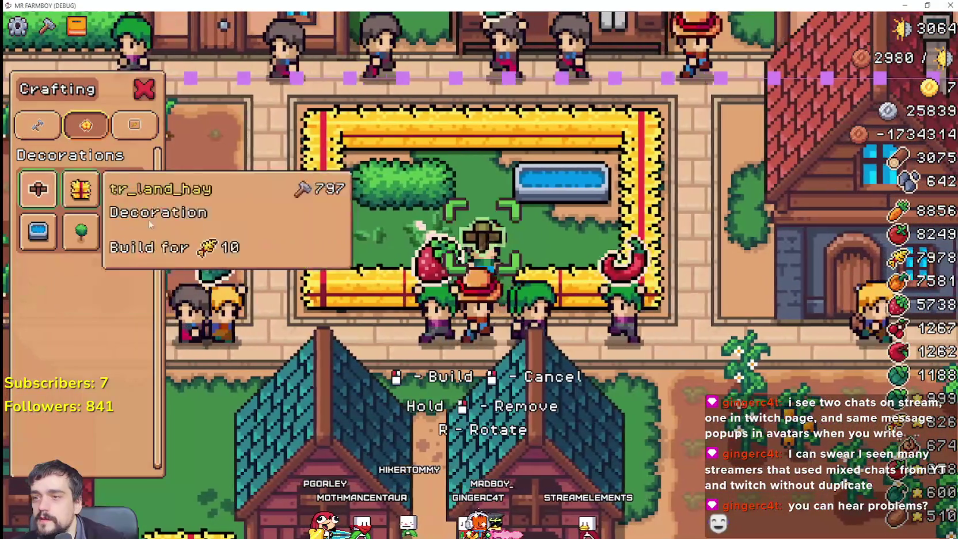
{"action": "key", "text": "w"}
{"action": "key", "text": "a"}
{"action": "left_click", "coordinate": [596, 281]}
{"action": "key", "text": "d"}
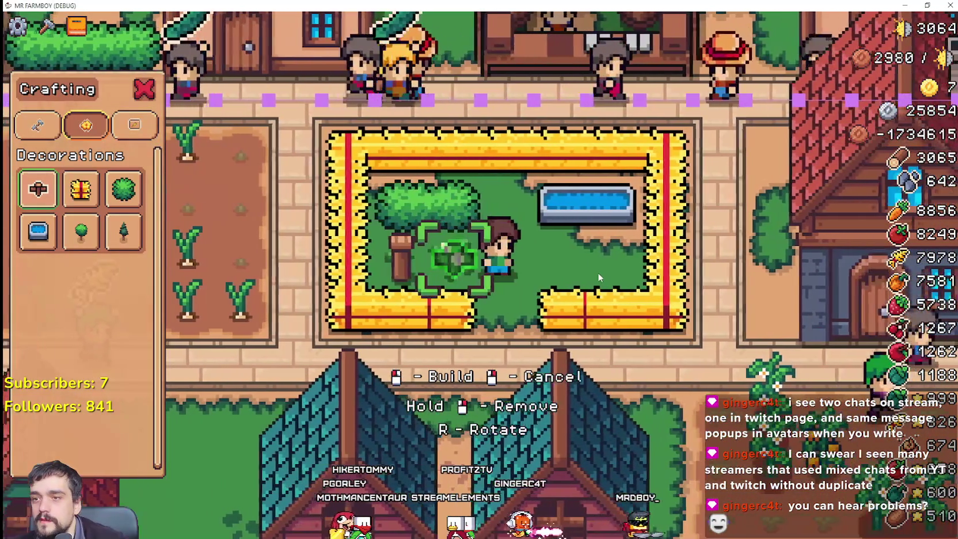
{"action": "left_click", "coordinate": [598, 279]}
{"action": "key", "text": "d"}
{"action": "left_click", "coordinate": [610, 281]}
{"action": "left_click", "coordinate": [611, 280]}
{"action": "key", "text": "a"}
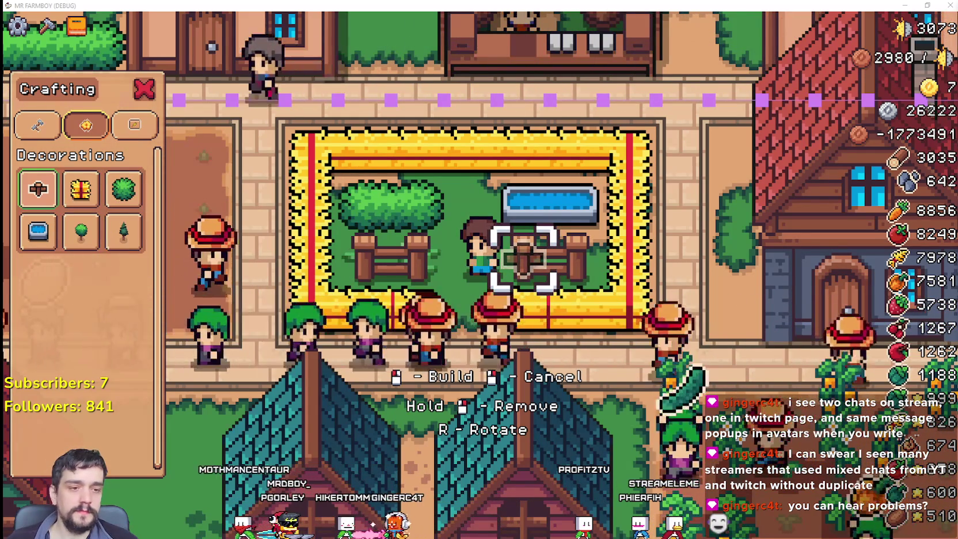
Leave the running game and return to the Godot editor
{"action": "key", "text": "alt+Tab"}
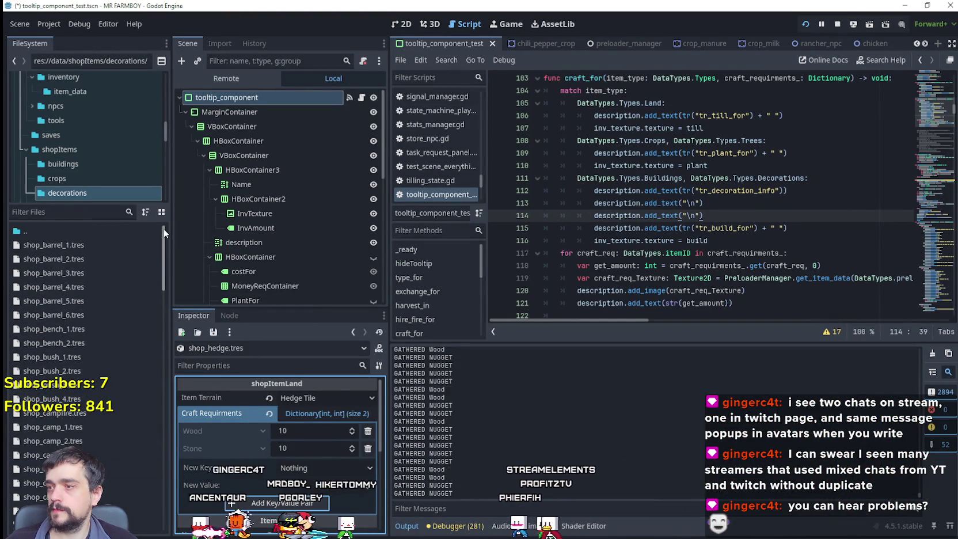
Make shop_barrel_1 require 1 Barrel 1 Deco
{"action": "double_click", "coordinate": [84, 244]}
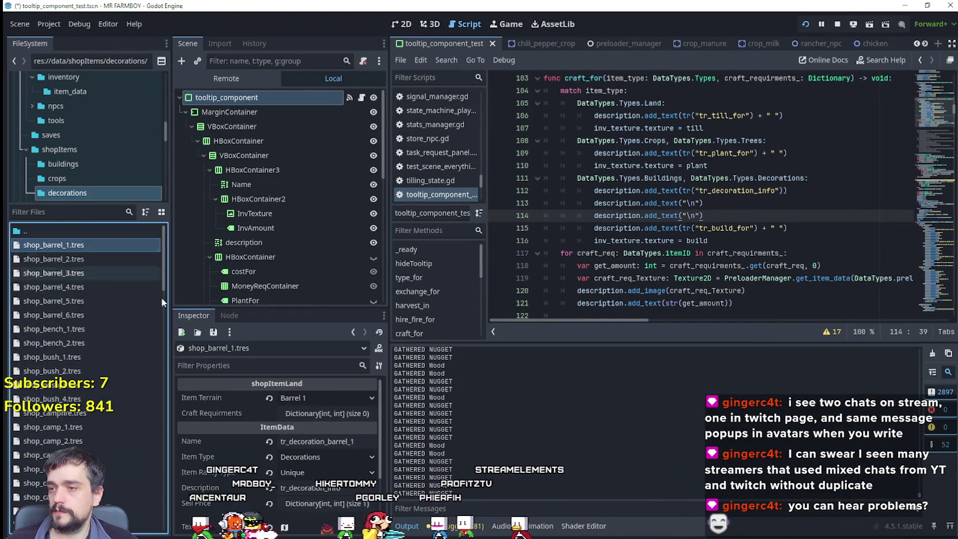
{"action": "left_click", "coordinate": [339, 418]}
{"action": "left_click", "coordinate": [307, 432]}
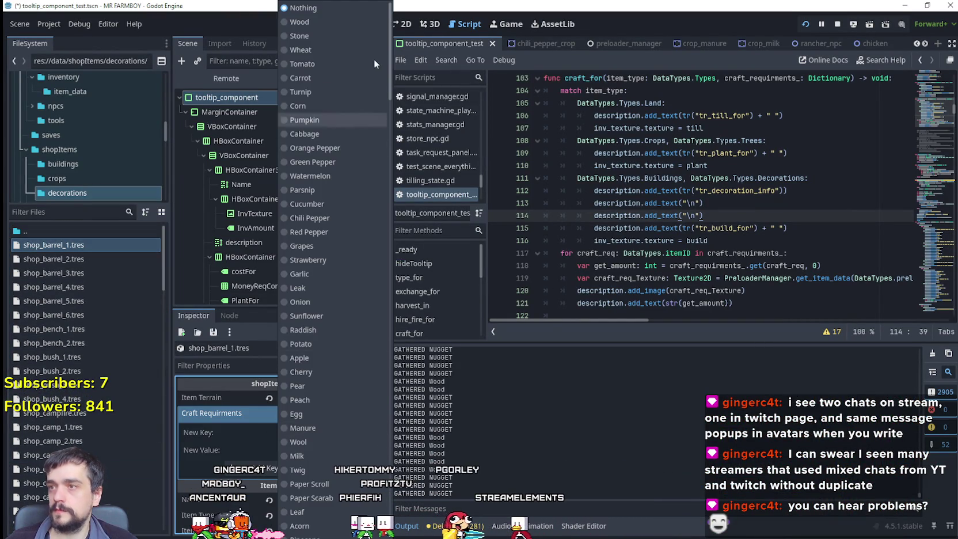
{"action": "left_click_drag", "start_coordinate": [390, 79], "coordinate": [401, 498]}
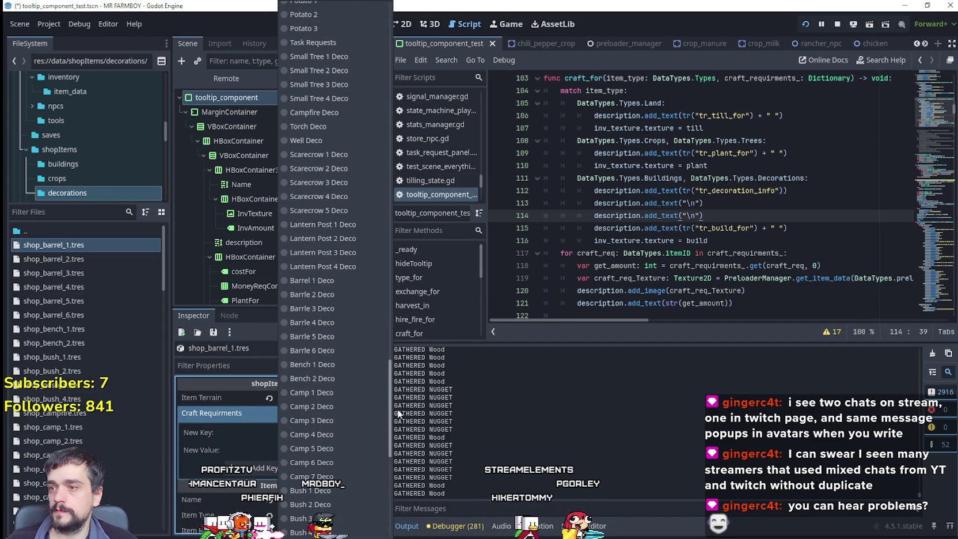
{"action": "scroll", "coordinate": [348, 335], "scroll_direction": "up", "scroll_amount": 5}
{"action": "left_click", "coordinate": [322, 281]}
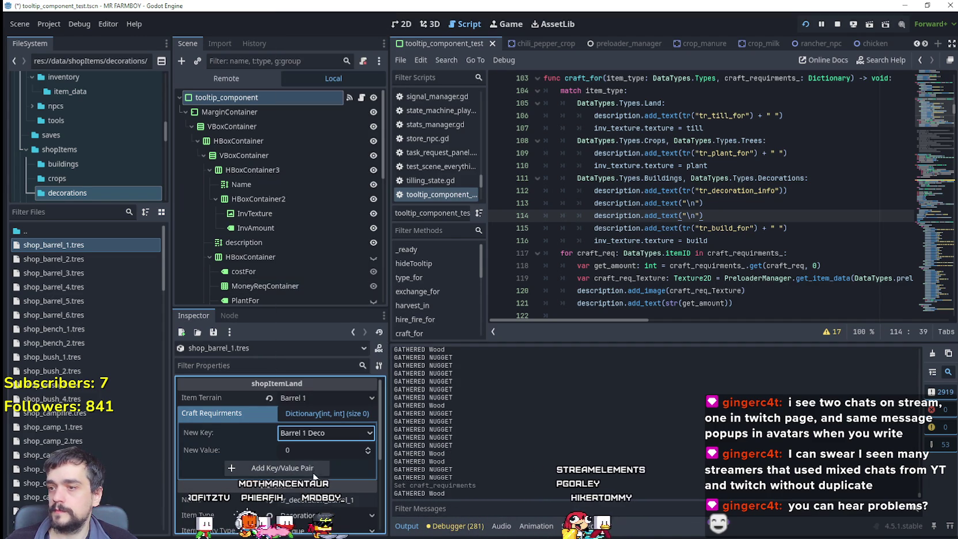
{"action": "left_click", "coordinate": [305, 467]}
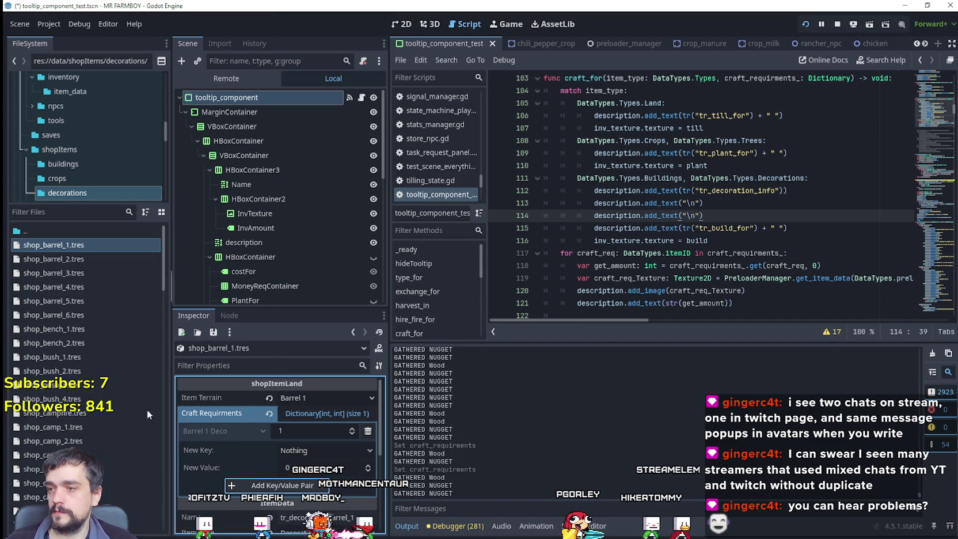
Make shop_barrel_2 require 1 Barrle 2 Deco
{"action": "left_click", "coordinate": [62, 259]}
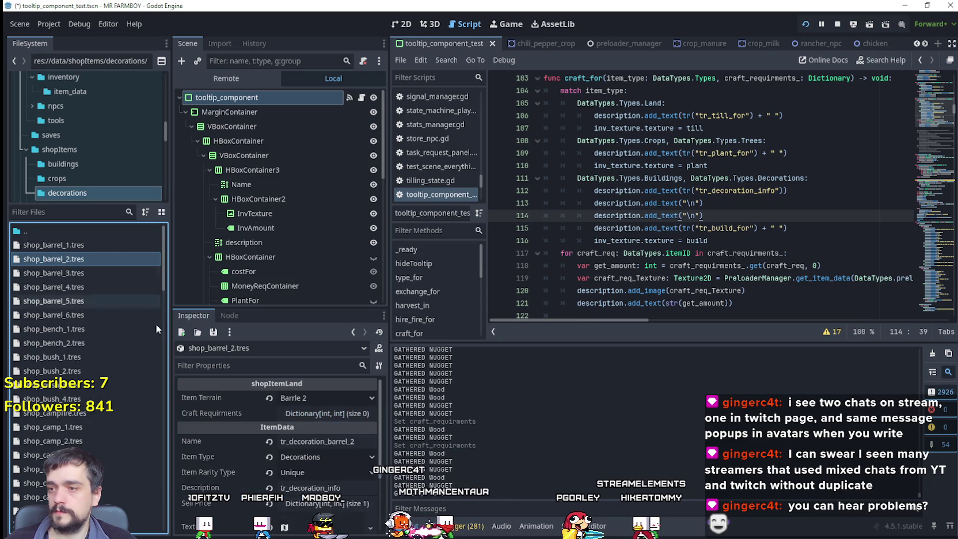
{"action": "left_click", "coordinate": [323, 413]}
{"action": "left_click", "coordinate": [311, 433]}
{"action": "scroll", "coordinate": [342, 318], "scroll_direction": "down", "scroll_amount": 15}
{"action": "scroll", "coordinate": [346, 306], "scroll_direction": "up", "scroll_amount": 5}
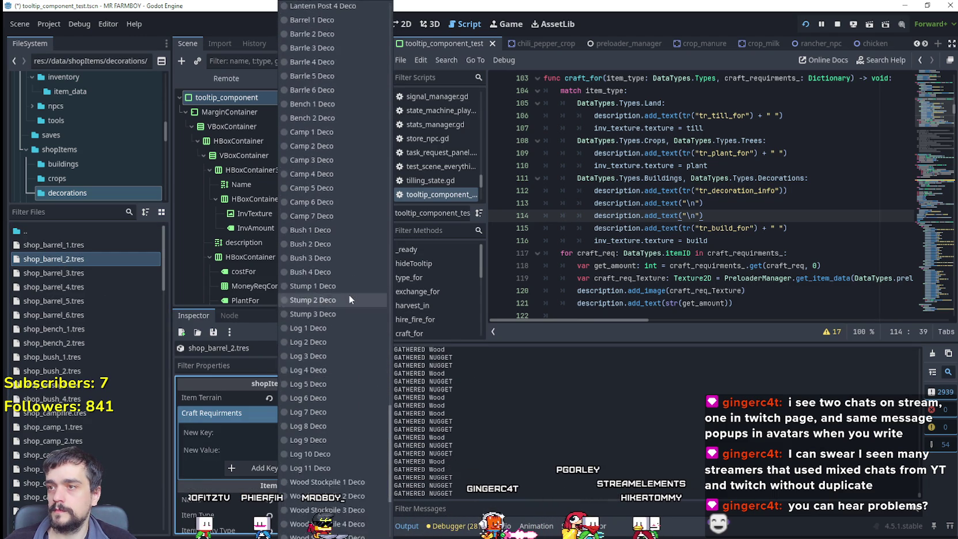
{"action": "left_click", "coordinate": [326, 105]}
{"action": "left_click", "coordinate": [323, 444]}
{"action": "type", "text": "1"}
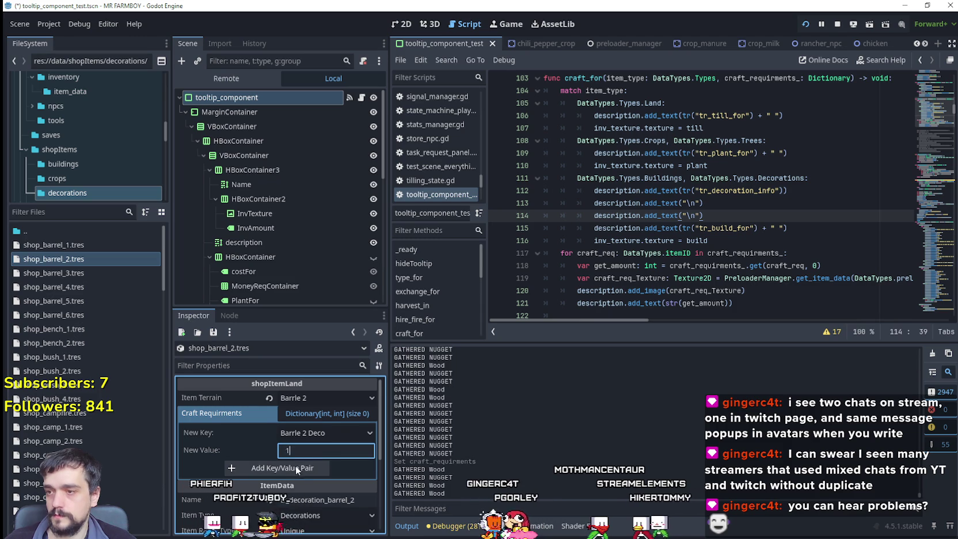
{"action": "left_click", "coordinate": [296, 466]}
Add a Barrle 3 Deco requirement to shop_barrel_3
{"action": "left_click", "coordinate": [57, 273]}
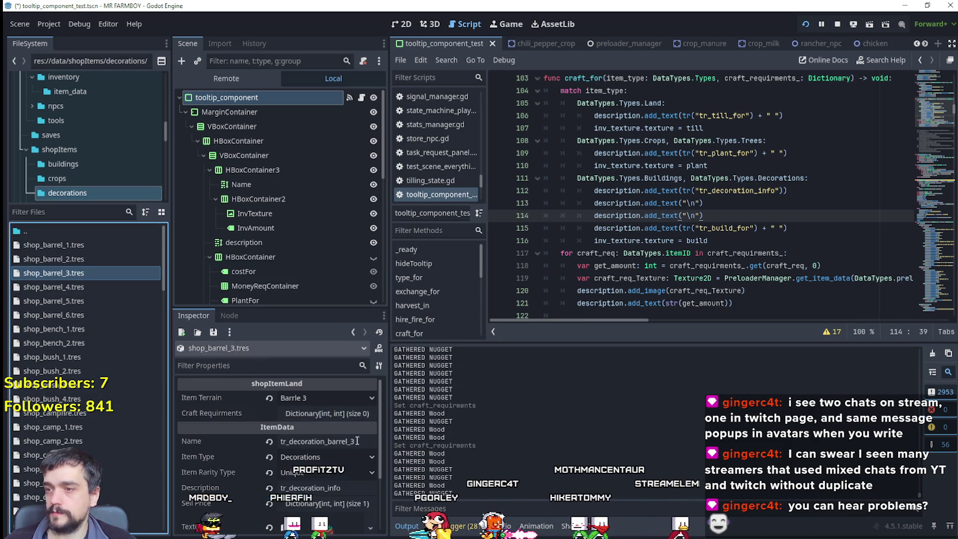
{"action": "left_click", "coordinate": [287, 436]}
{"action": "scroll", "coordinate": [392, 451], "scroll_direction": "down", "scroll_amount": 10}
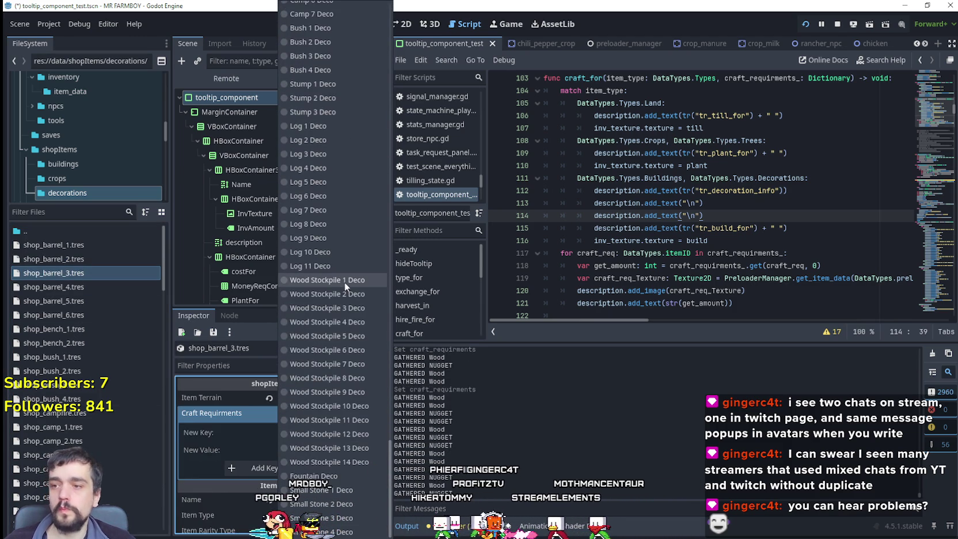
{"action": "scroll", "coordinate": [344, 282], "scroll_direction": "up", "scroll_amount": 5}
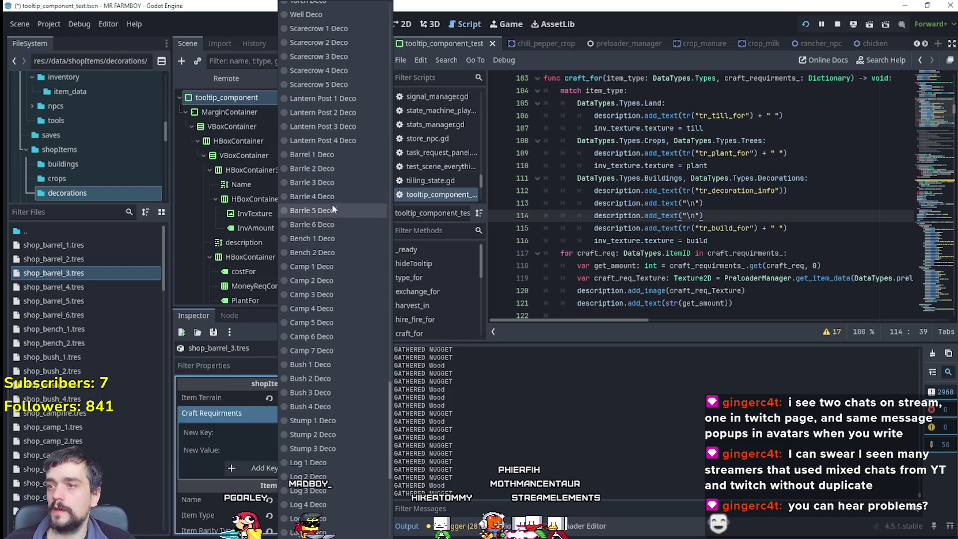
{"action": "left_click", "coordinate": [334, 47]}
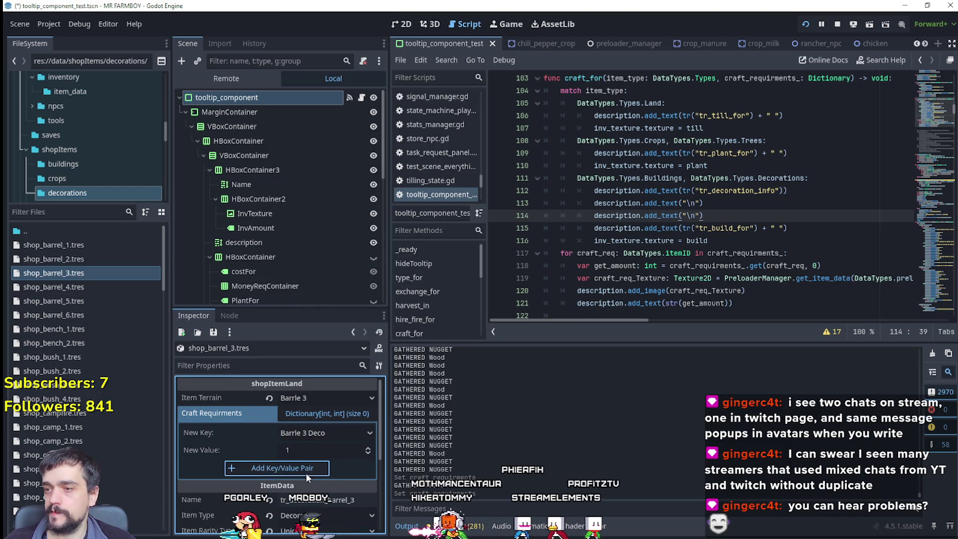
{"action": "left_click", "coordinate": [305, 472]}
Add a Barrle 4 Deco requirement to shop_barrel_4
{"action": "left_click", "coordinate": [44, 286]}
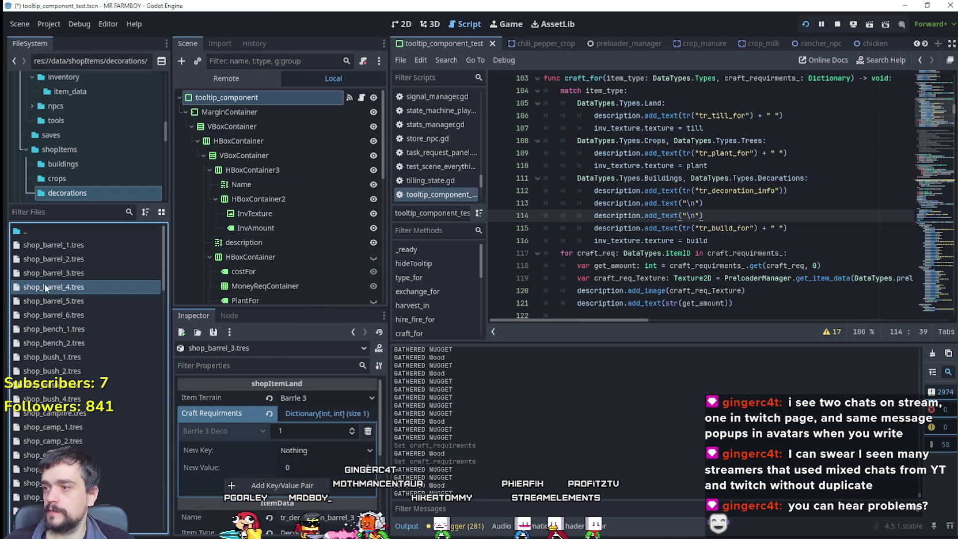
{"action": "left_click", "coordinate": [323, 432]}
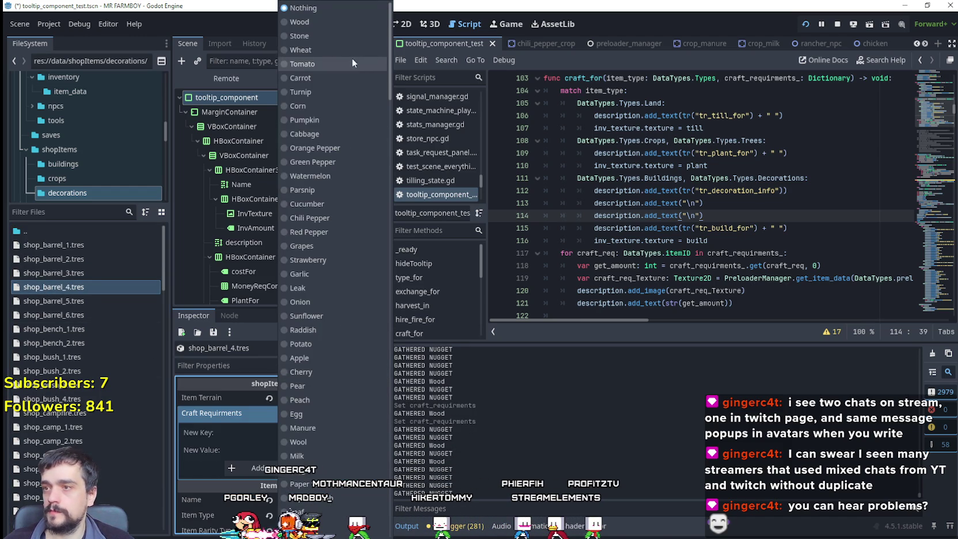
{"action": "scroll", "coordinate": [342, 282], "scroll_direction": "down", "scroll_amount": 10}
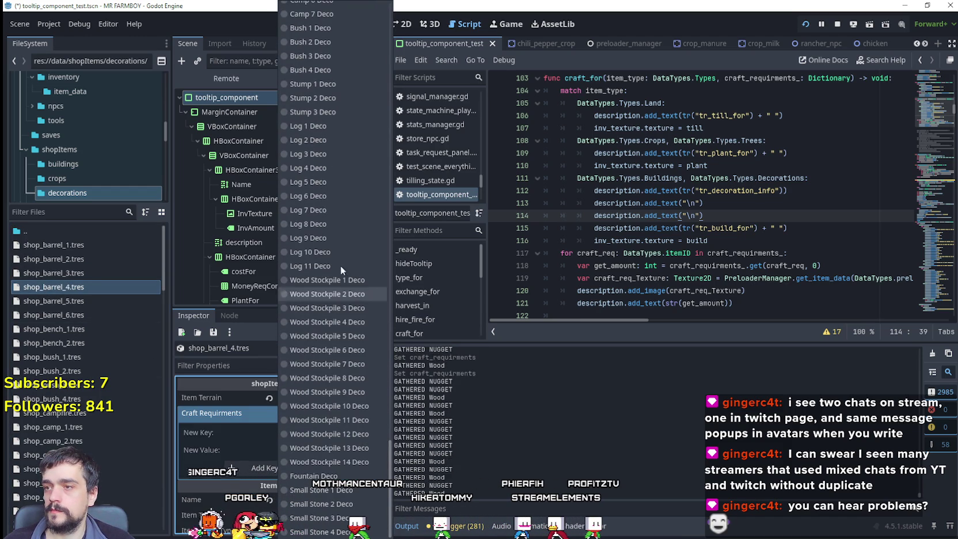
{"action": "scroll", "coordinate": [334, 469], "scroll_direction": "up", "scroll_amount": 10}
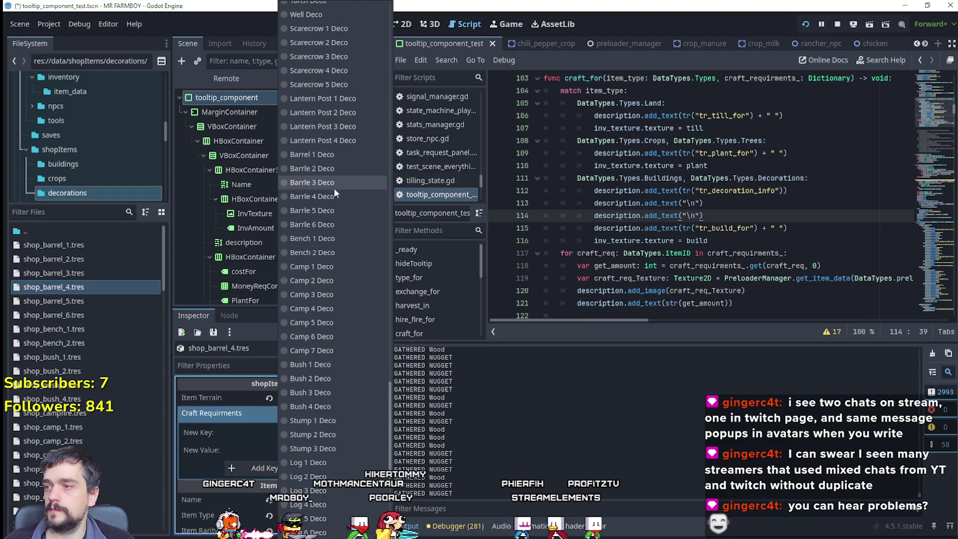
{"action": "left_click", "coordinate": [329, 196]}
{"action": "left_click", "coordinate": [297, 466]}
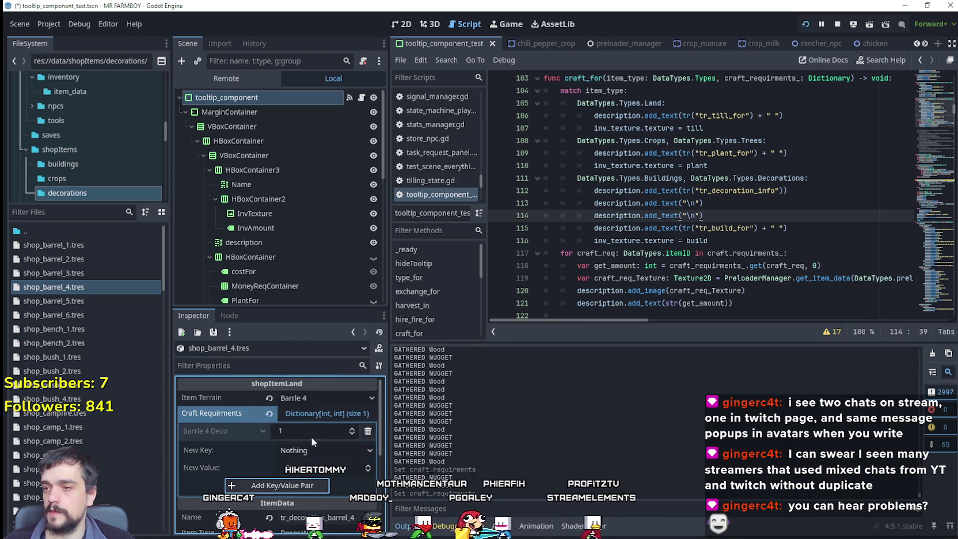
Make shop_barrel_5 require 1 Barrle 5 Deco
{"action": "left_click", "coordinate": [98, 304]}
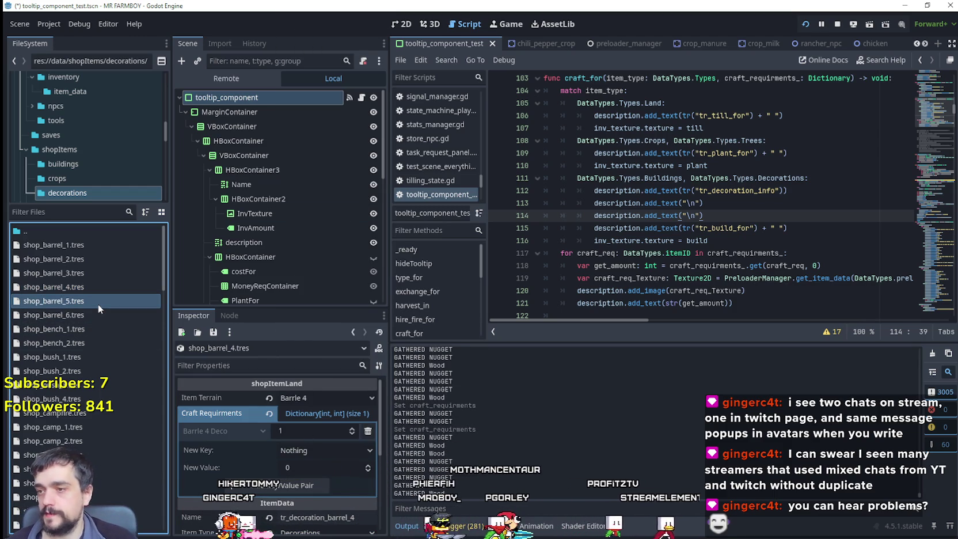
{"action": "left_click", "coordinate": [319, 416]}
{"action": "left_click", "coordinate": [307, 433]}
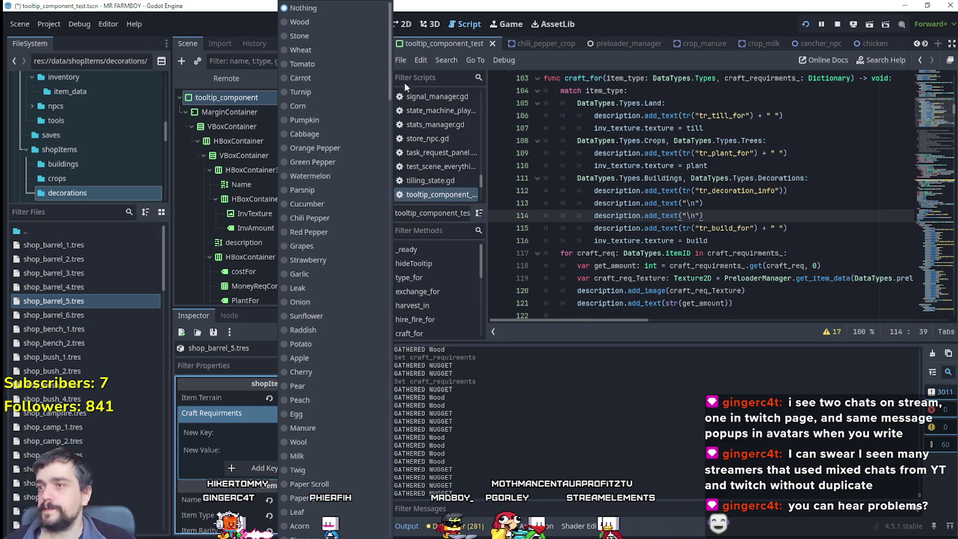
{"action": "scroll", "coordinate": [357, 443], "scroll_direction": "down", "scroll_amount": 20}
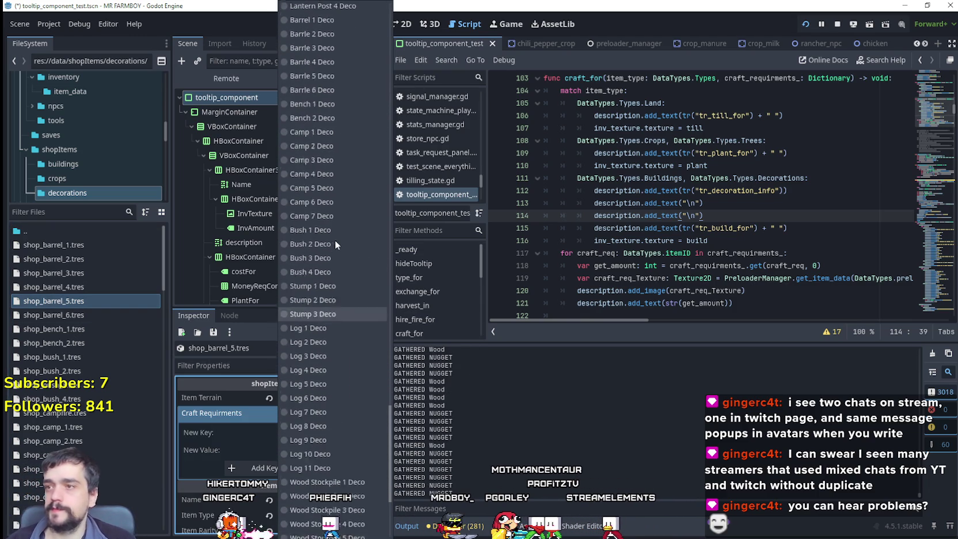
{"action": "left_click", "coordinate": [315, 210]}
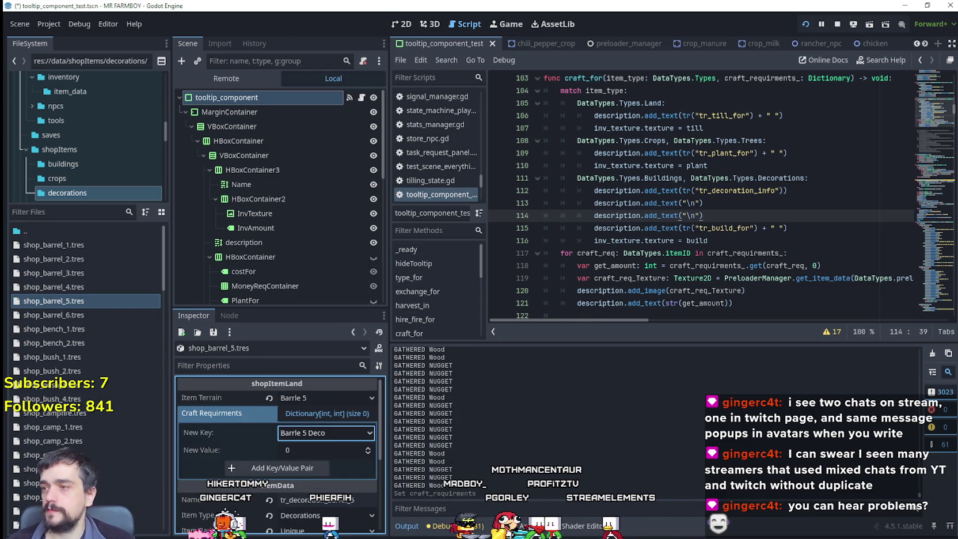
{"action": "left_click", "coordinate": [304, 468]}
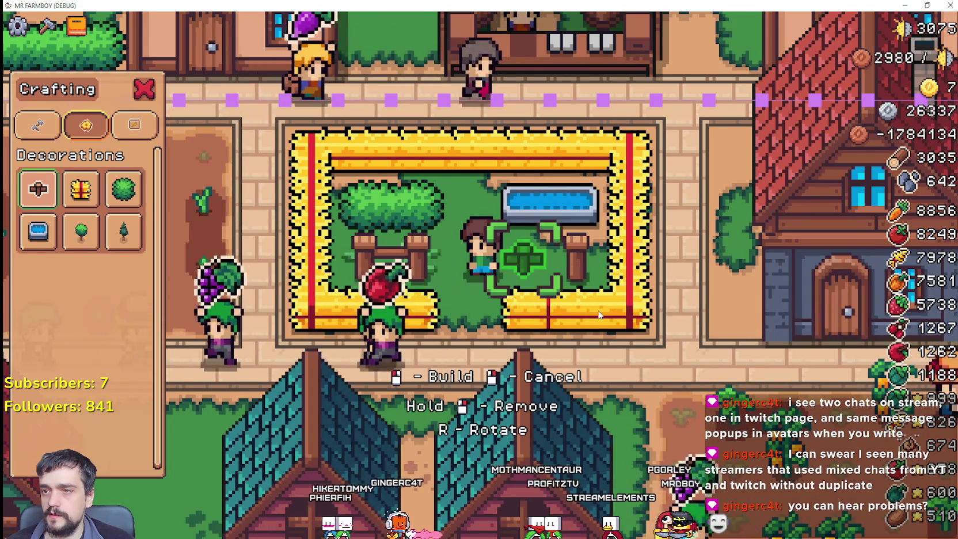
{"action": "key", "text": "d"}
{"action": "key", "text": "s"}
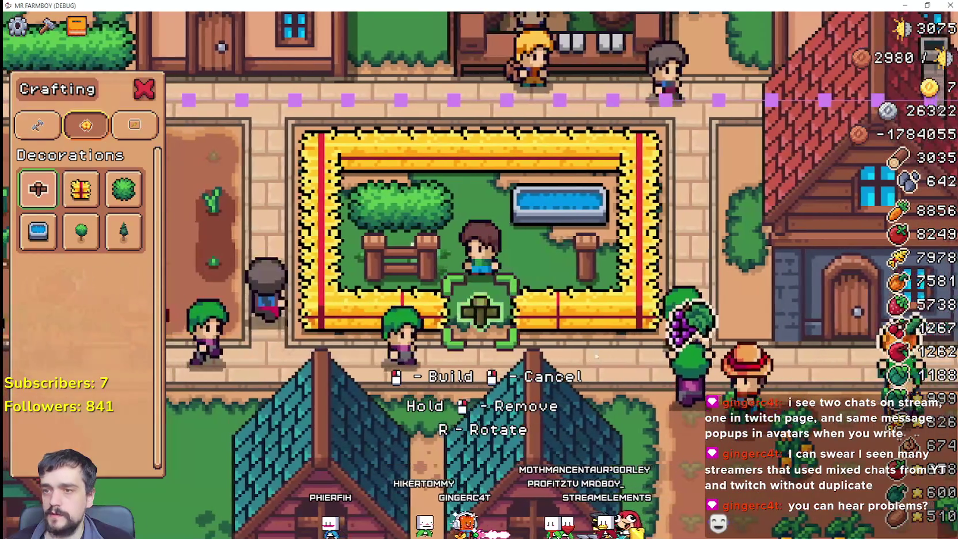
{"action": "key", "text": "a"}
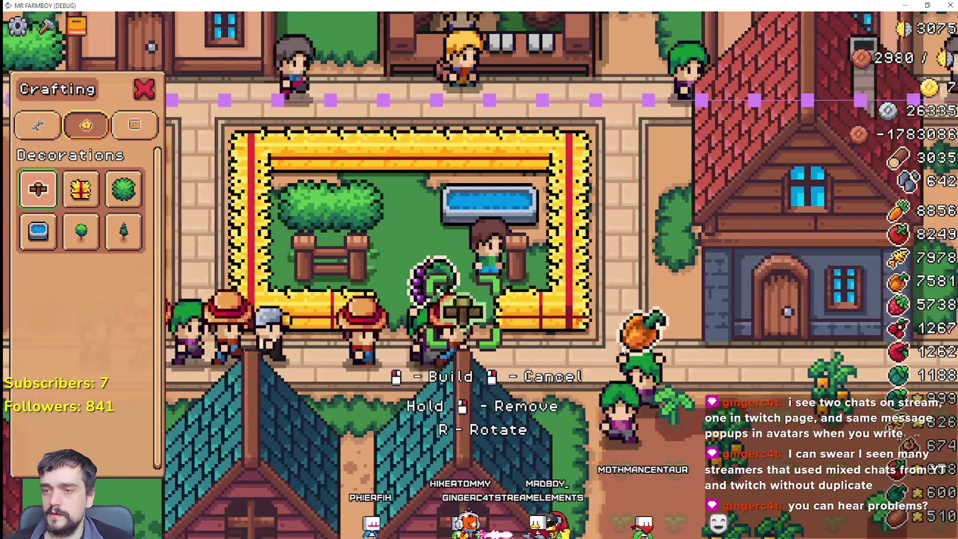
{"action": "key", "text": "w"}
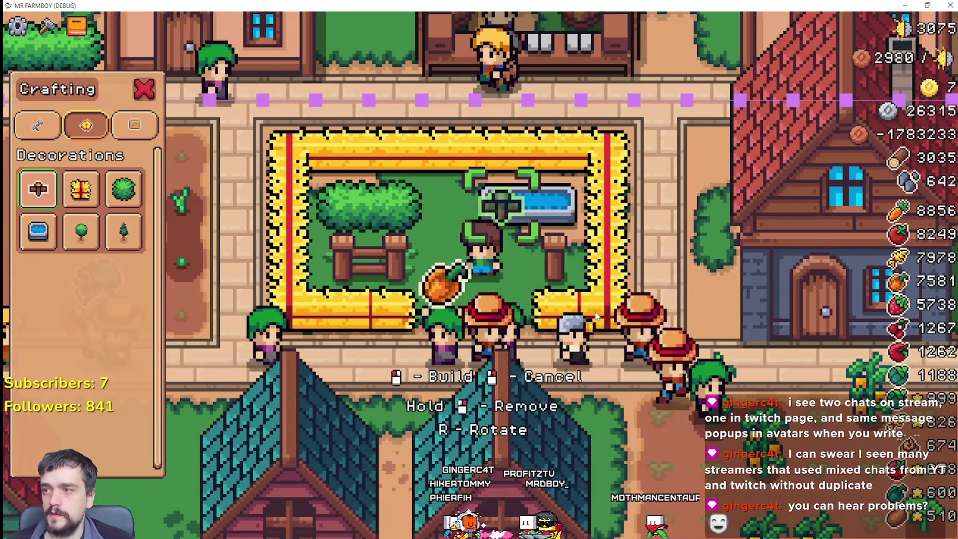
{"action": "key", "text": "d"}
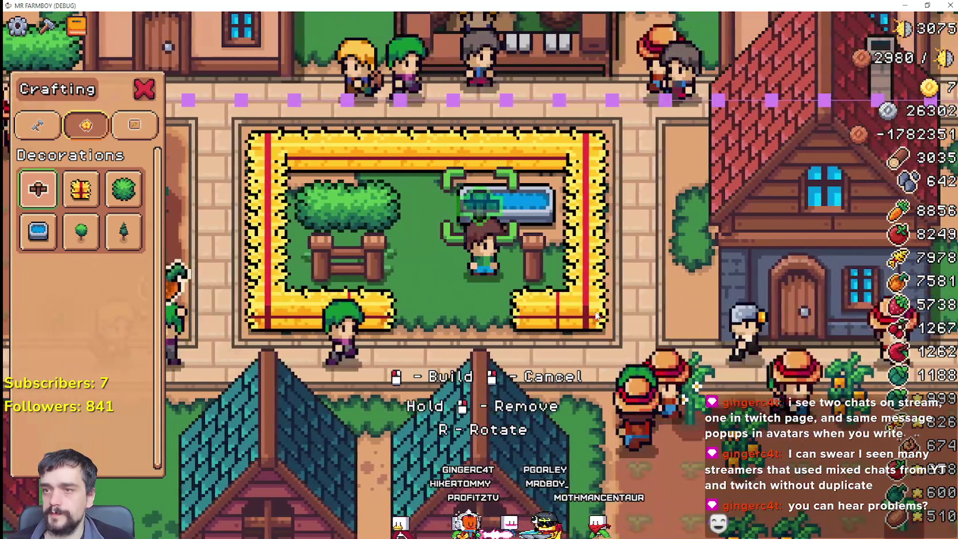
{"action": "key", "text": "a"}
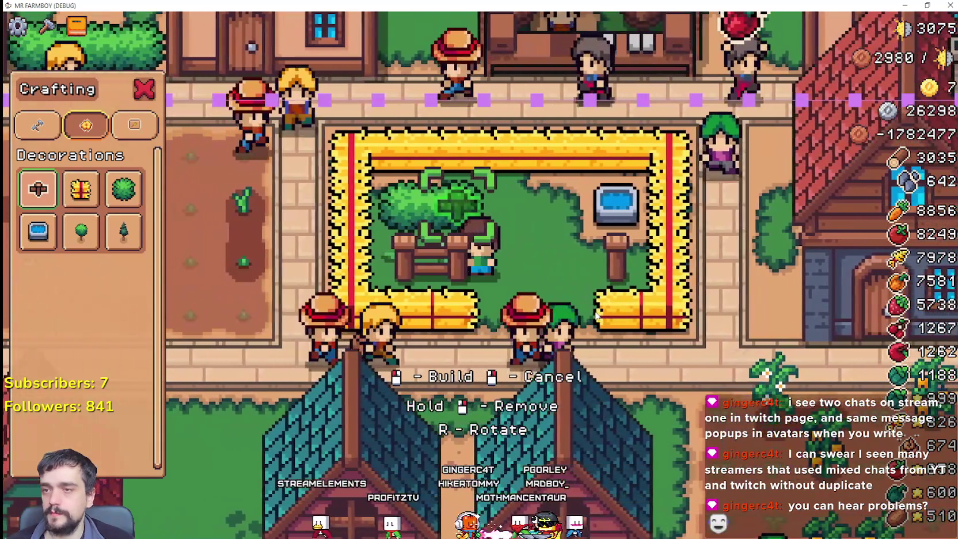
{"action": "key", "text": "d"}
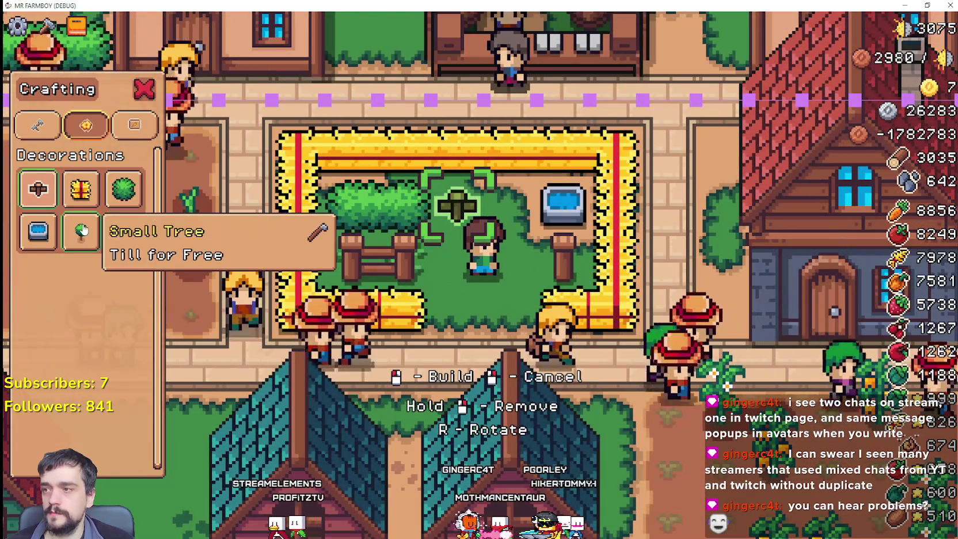
{"action": "key", "text": "alt+Tab"}
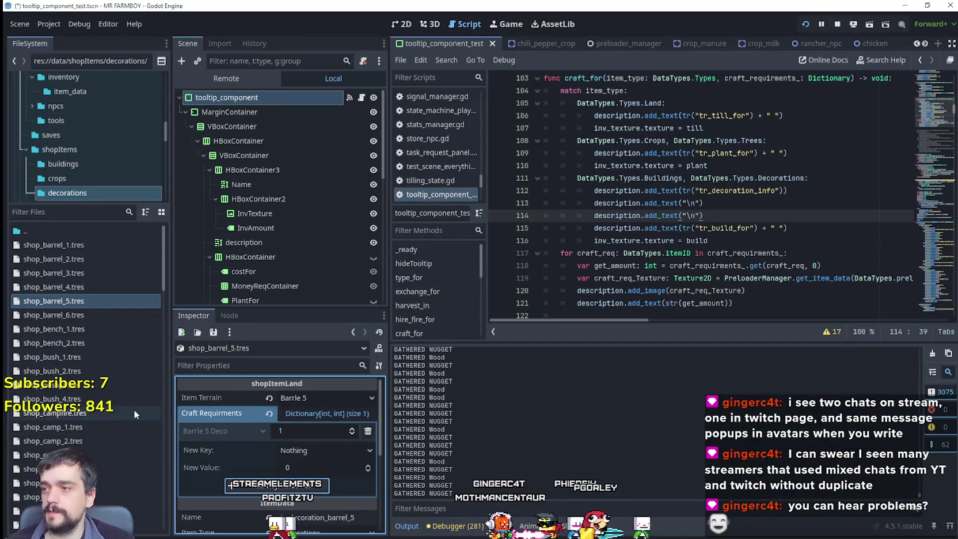
Give shop_barrel_6 a craft requirement of Barrle 6 Deco
{"action": "mouse_move", "coordinate": [231, 400]}
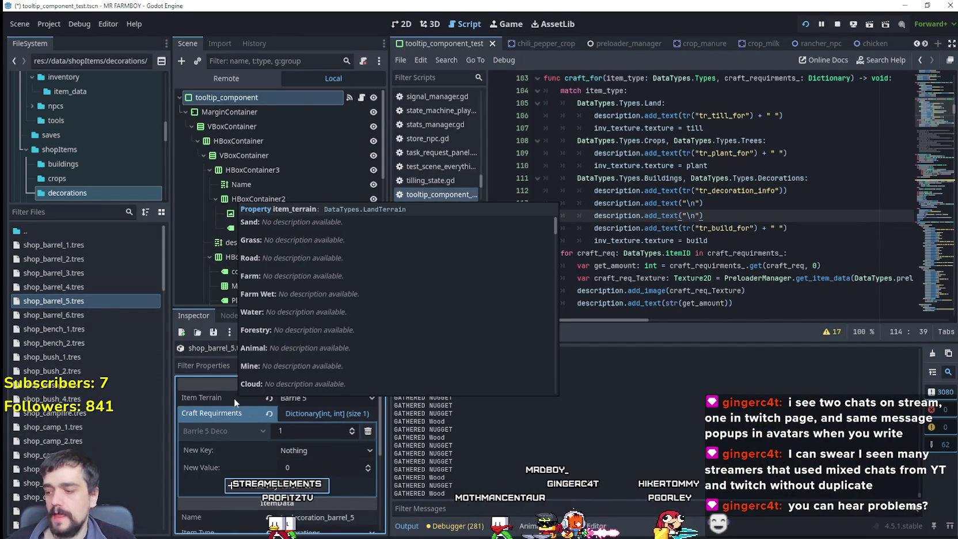
{"action": "left_click", "coordinate": [686, 202]}
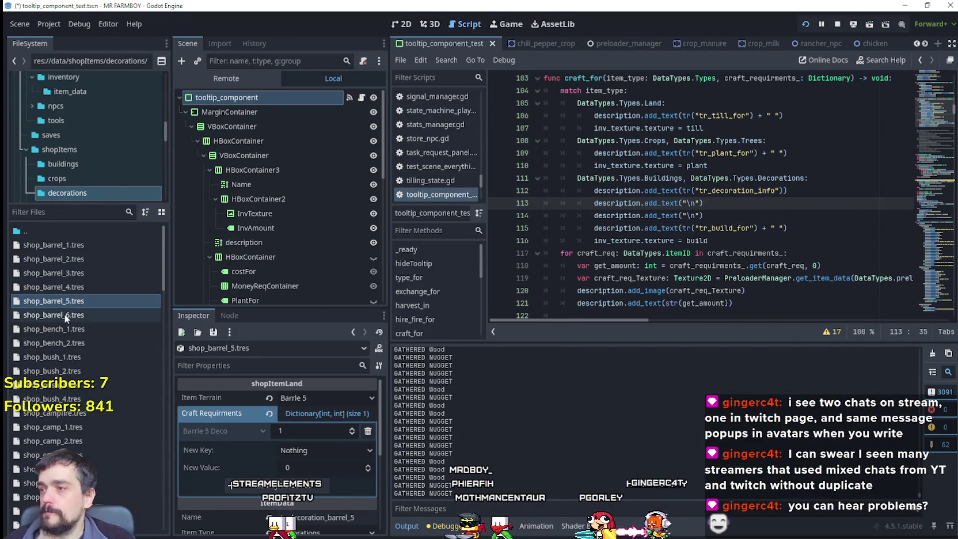
{"action": "left_click", "coordinate": [127, 313]}
{"action": "left_click", "coordinate": [316, 432]}
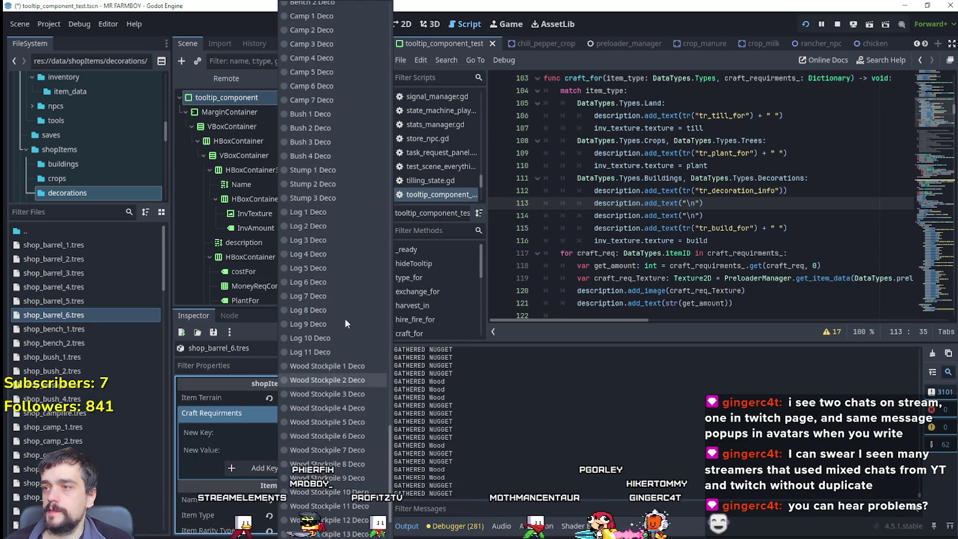
{"action": "scroll", "coordinate": [352, 297], "scroll_direction": "up", "scroll_amount": 3}
{"action": "scroll", "coordinate": [345, 363], "scroll_direction": "up", "scroll_amount": 10}
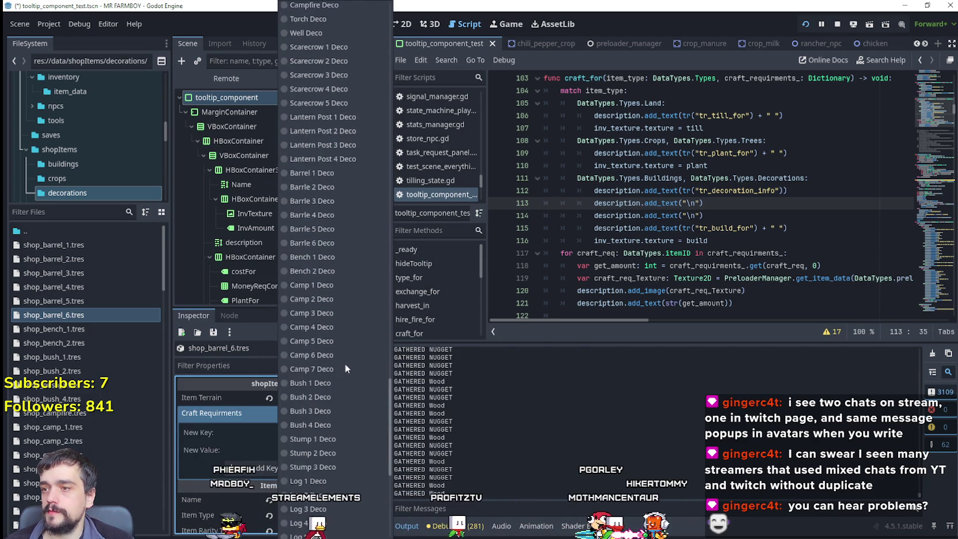
{"action": "left_click", "coordinate": [332, 296]}
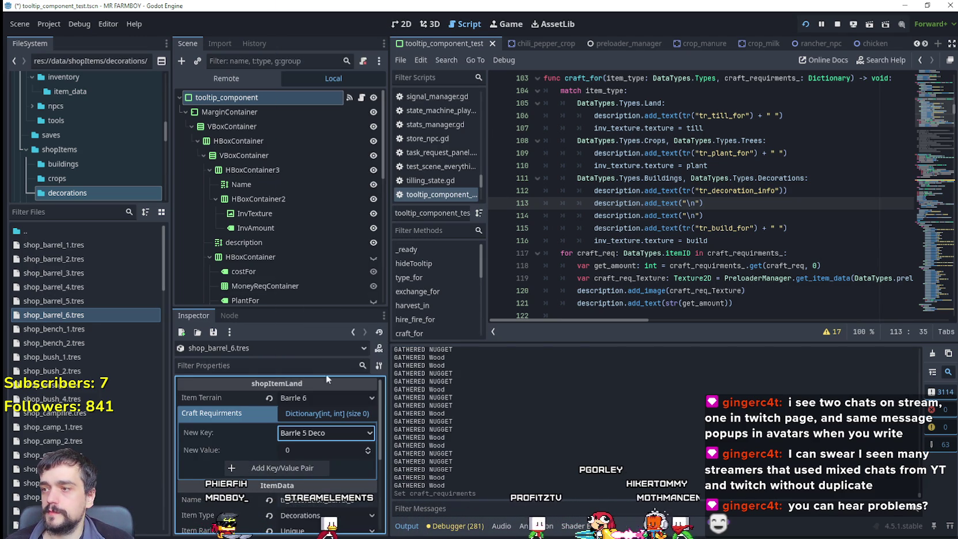
{"action": "left_click", "coordinate": [321, 433]}
{"action": "left_click", "coordinate": [331, 306]}
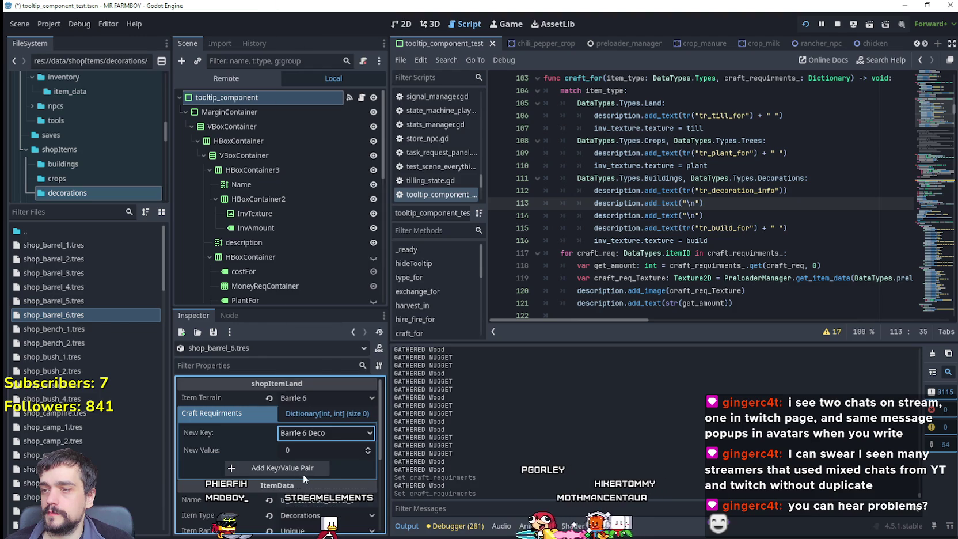
{"action": "type", "text": "1"}
{"action": "left_click", "coordinate": [301, 468]}
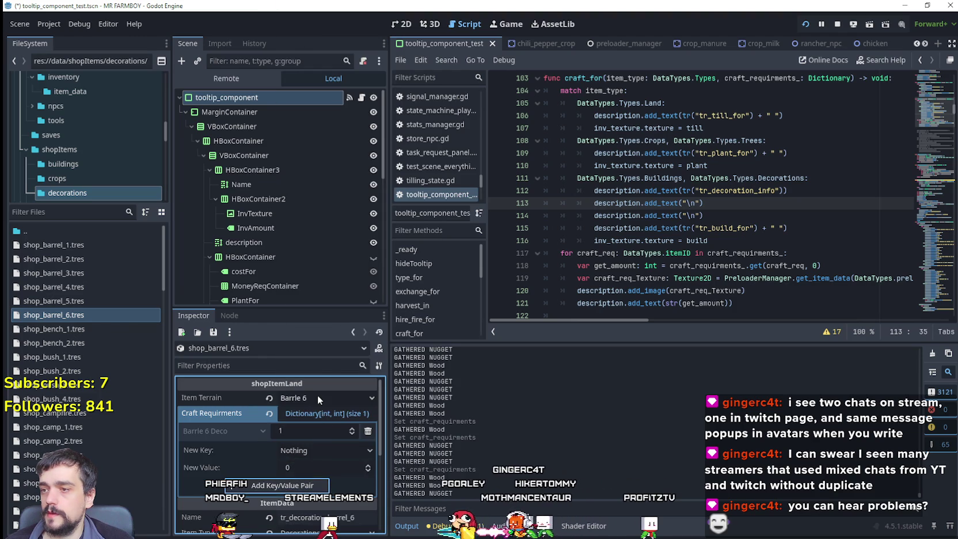
{"action": "left_click", "coordinate": [318, 395]}
{"action": "left_click", "coordinate": [561, 228], "text": "shift"}
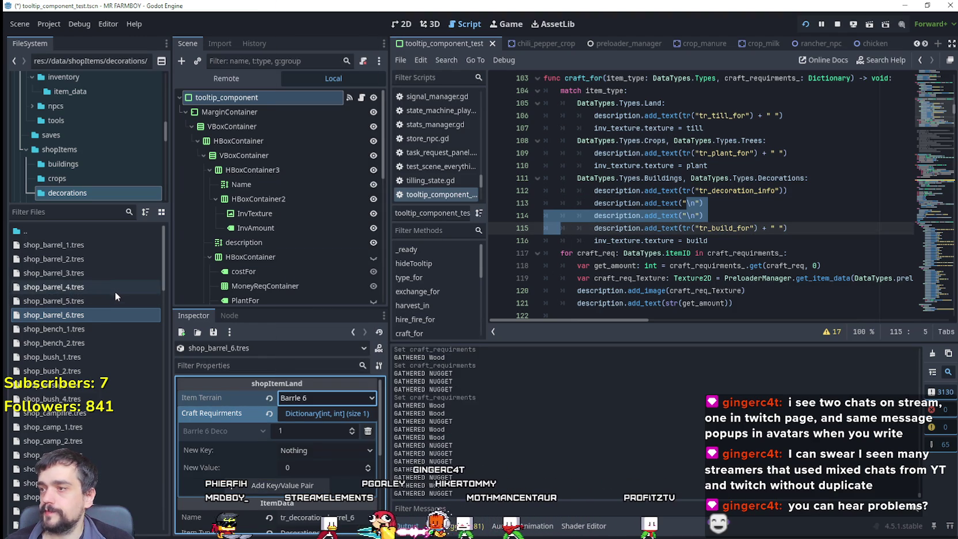
Add a Bench 1 Deco craft requirement to shop_bench_1
{"action": "scroll", "coordinate": [98, 340], "scroll_direction": "down", "scroll_amount": 3}
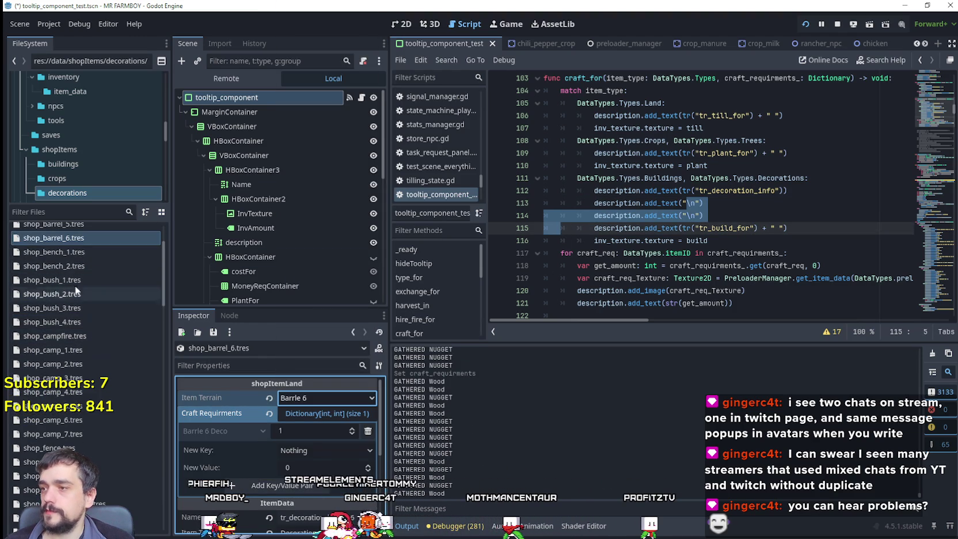
{"action": "left_click", "coordinate": [70, 254]}
{"action": "left_click", "coordinate": [315, 414]}
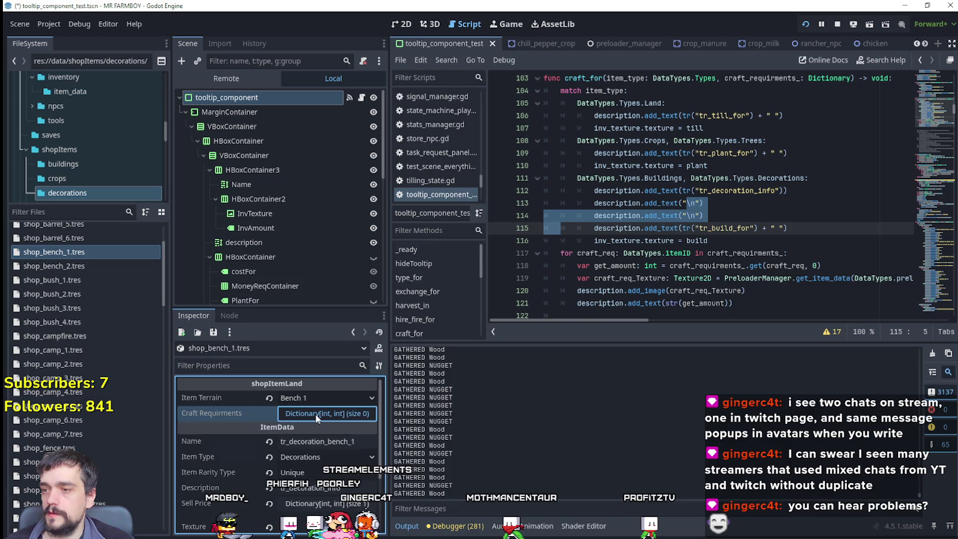
{"action": "left_click", "coordinate": [307, 429]}
{"action": "scroll", "coordinate": [316, 399], "scroll_direction": "down", "scroll_amount": 15}
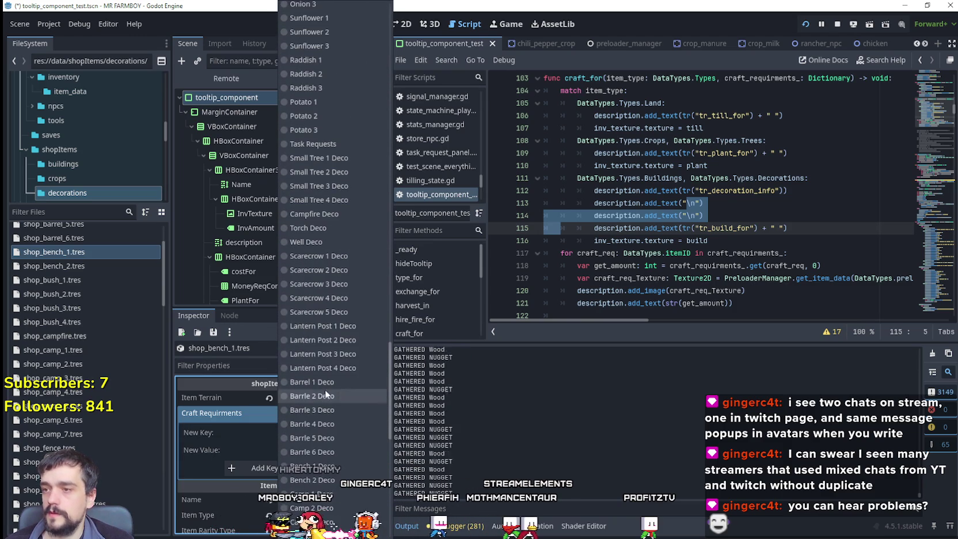
{"action": "scroll", "coordinate": [332, 122], "scroll_direction": "up", "scroll_amount": 5}
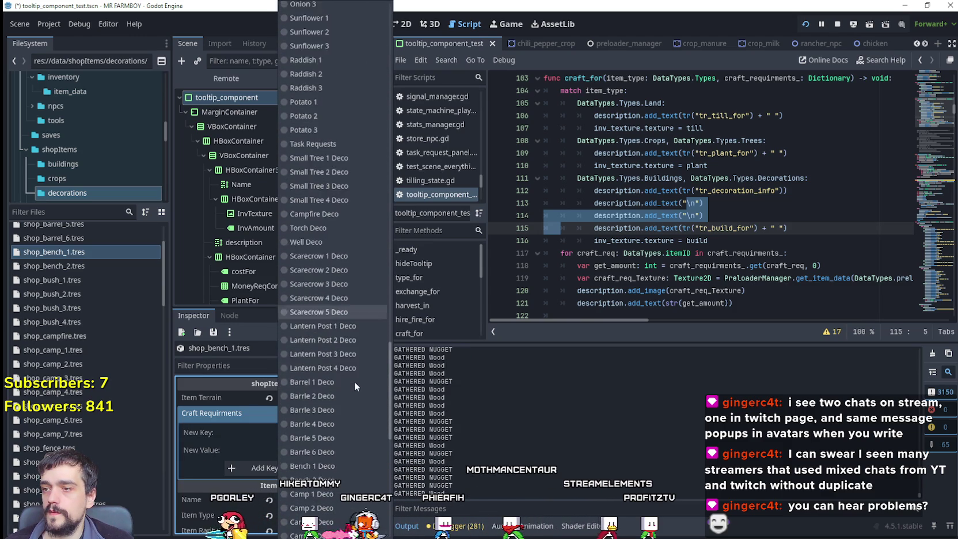
{"action": "scroll", "coordinate": [354, 379], "scroll_direction": "down", "scroll_amount": 5}
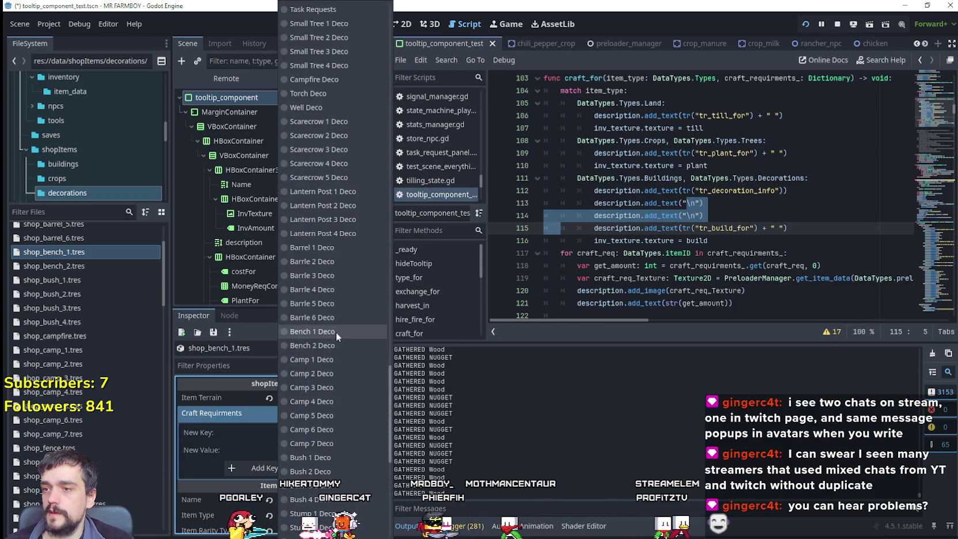
{"action": "left_click", "coordinate": [334, 332]}
{"action": "left_click", "coordinate": [304, 469]}
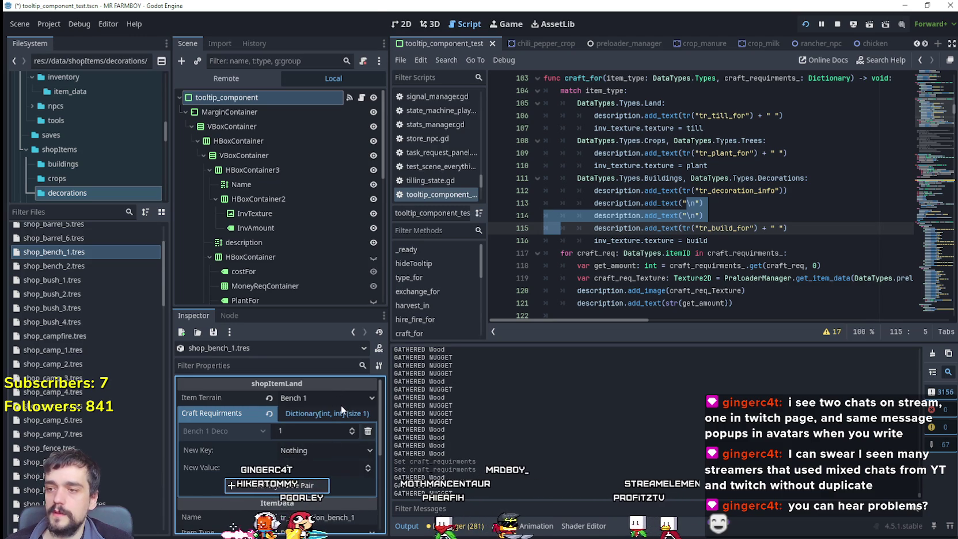
{"action": "left_click", "coordinate": [341, 401]}
{"action": "left_click", "coordinate": [346, 425]}
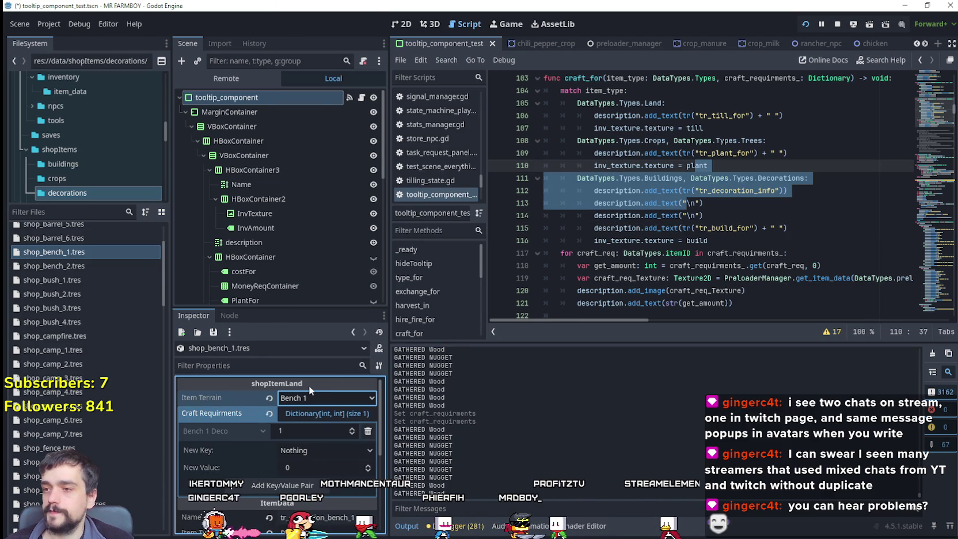
Add a Bench 2 Deco craft requirement to shop_bench_2
{"action": "left_click", "coordinate": [56, 266]}
{"action": "left_click", "coordinate": [333, 417]}
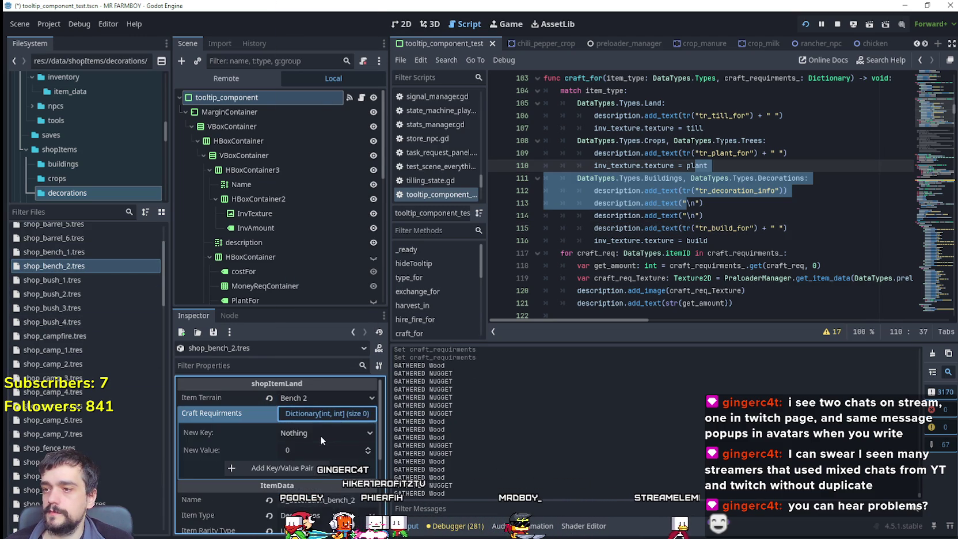
{"action": "left_click", "coordinate": [320, 436]}
{"action": "scroll", "coordinate": [391, 332], "scroll_direction": "down", "scroll_amount": 5}
{"action": "left_click_drag", "start_coordinate": [391, 332], "coordinate": [387, 433]}
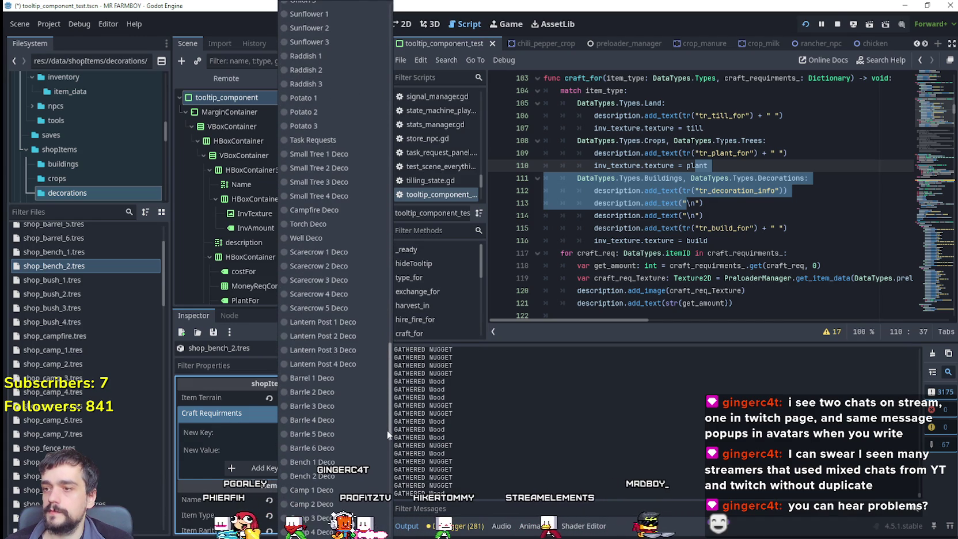
{"action": "scroll", "coordinate": [352, 429], "scroll_direction": "down", "scroll_amount": 3}
{"action": "left_click", "coordinate": [354, 394]}
{"action": "left_click", "coordinate": [299, 468]}
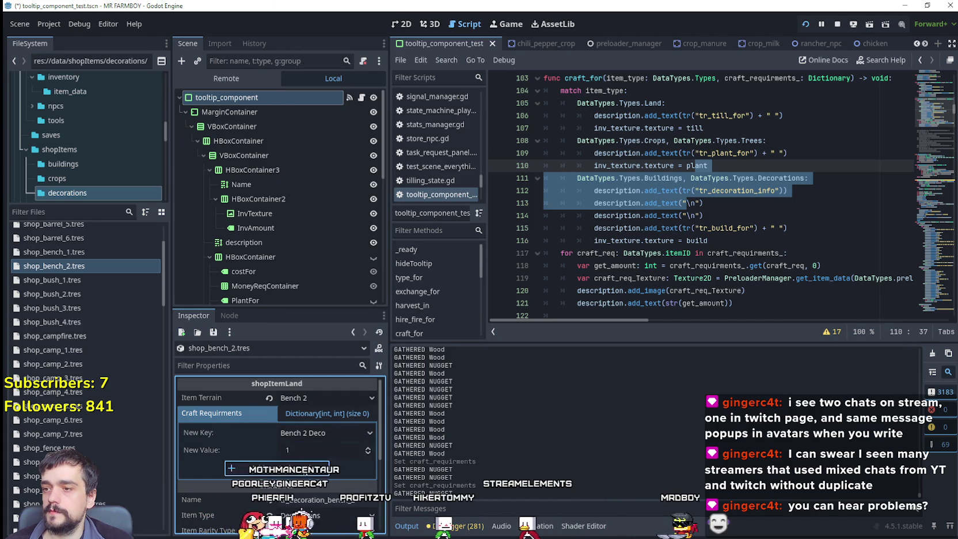
Give shop_bush_1 a craft requirement of 1 Bush 1 Deco
{"action": "left_click", "coordinate": [87, 283]}
{"action": "left_click", "coordinate": [320, 431]}
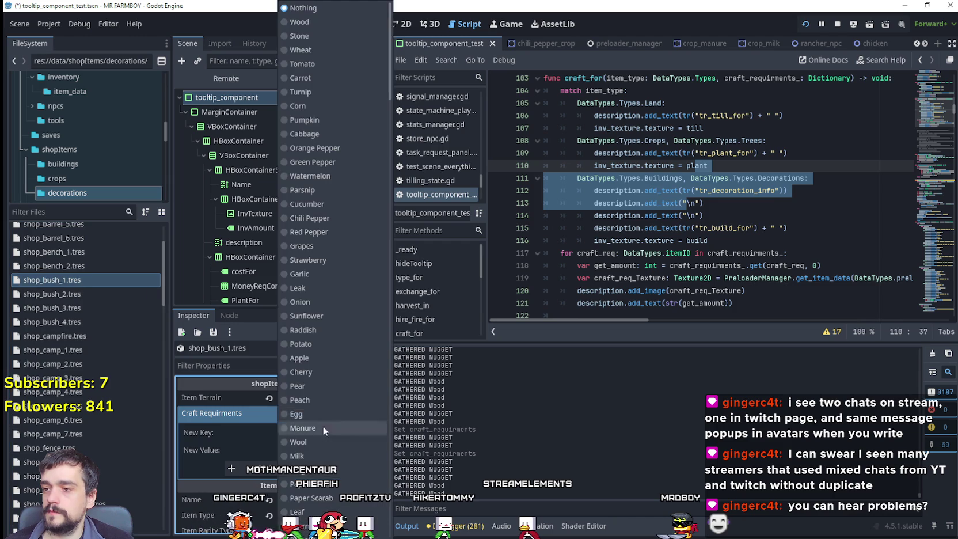
{"action": "scroll", "coordinate": [352, 479], "scroll_direction": "down", "scroll_amount": 3}
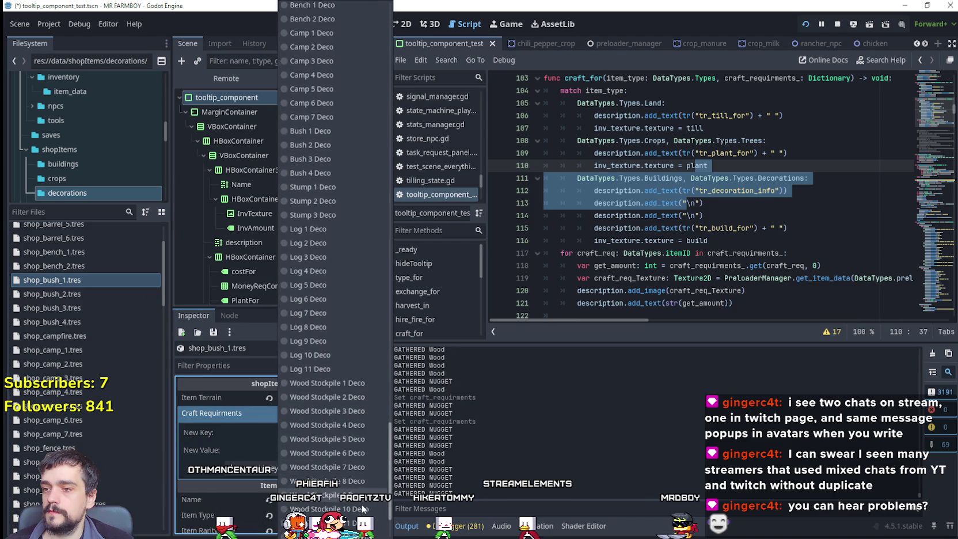
{"action": "scroll", "coordinate": [377, 471], "scroll_direction": "up", "scroll_amount": 4}
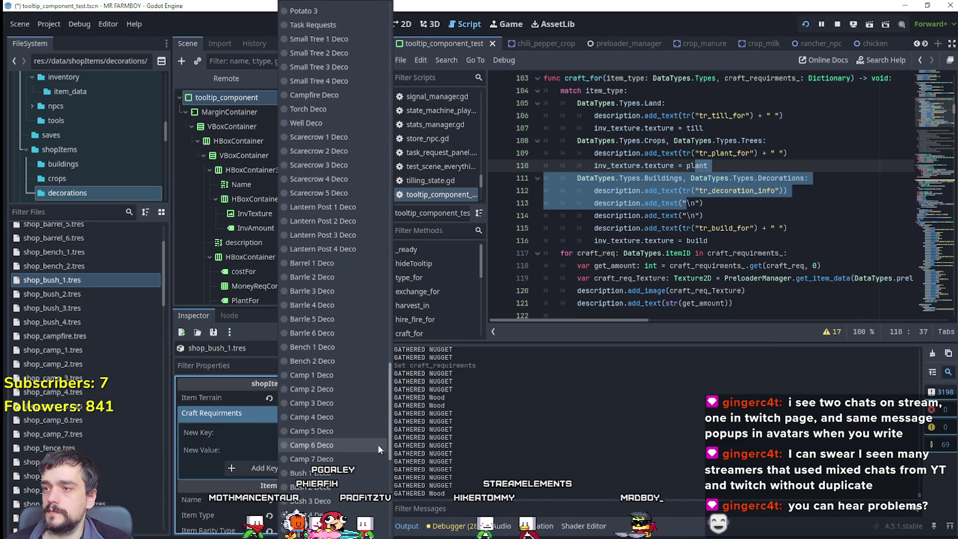
{"action": "scroll", "coordinate": [354, 328], "scroll_direction": "up", "scroll_amount": 5}
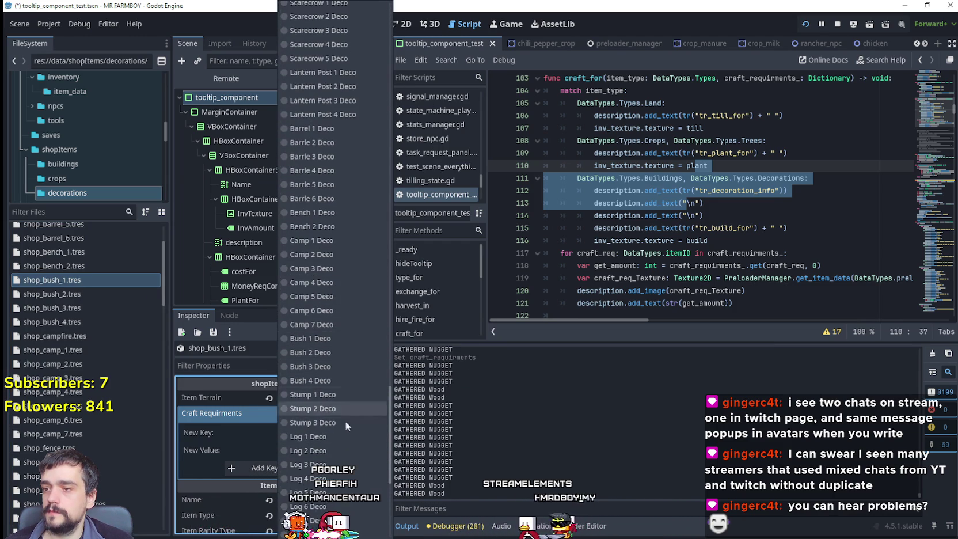
{"action": "left_click", "coordinate": [312, 474]}
{"action": "left_click", "coordinate": [322, 450]}
{"action": "type", "text": "1"}
{"action": "left_click", "coordinate": [314, 468]}
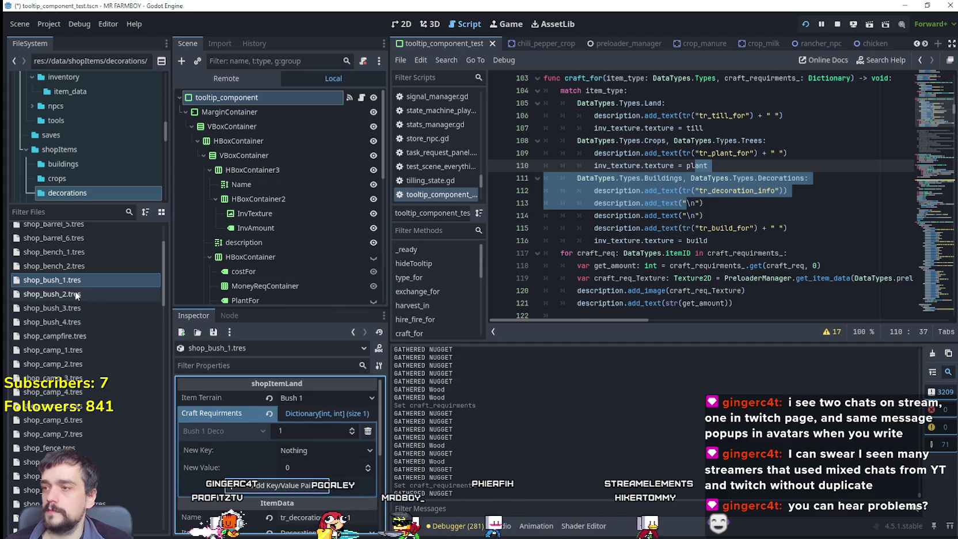
Add a Bush 2 Deco craft requirement to shop_bush_2
{"action": "left_click", "coordinate": [52, 293]}
{"action": "left_click", "coordinate": [319, 435]}
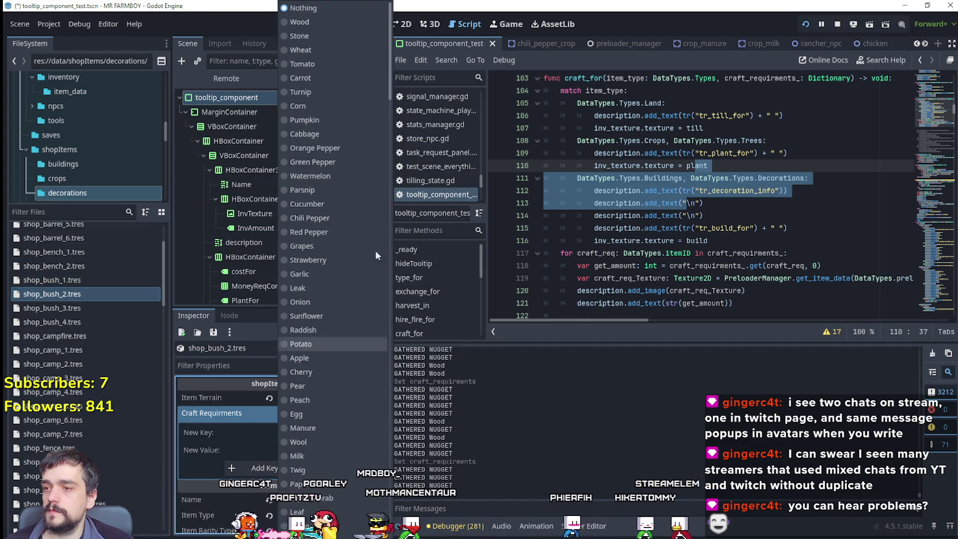
{"action": "scroll", "coordinate": [372, 357], "scroll_direction": "down", "scroll_amount": 4}
{"action": "mouse_move", "coordinate": [380, 309]}
{"action": "left_mouse_down"}
{"action": "mouse_move", "coordinate": [379, 408]}
{"action": "mouse_move", "coordinate": [392, 459]}
{"action": "left_mouse_up"}
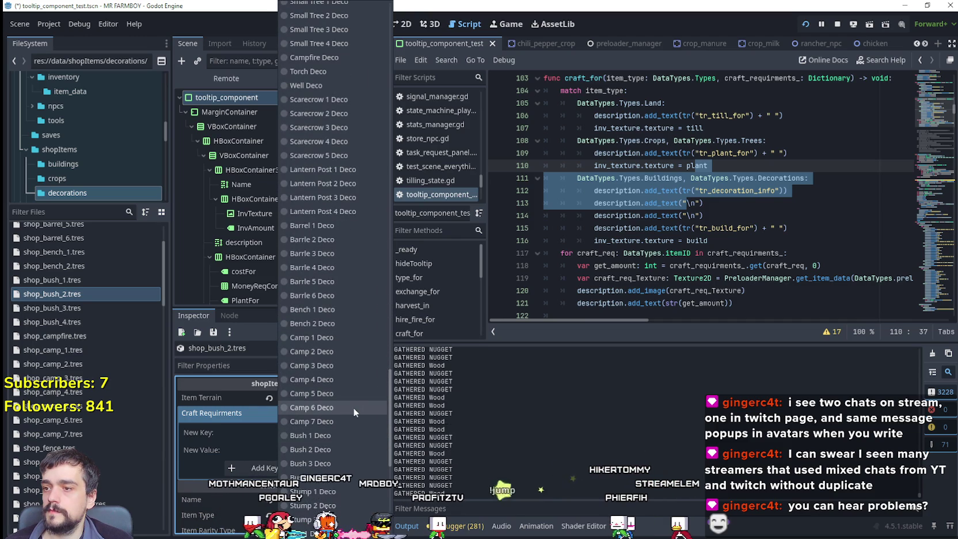
{"action": "left_click", "coordinate": [309, 452]}
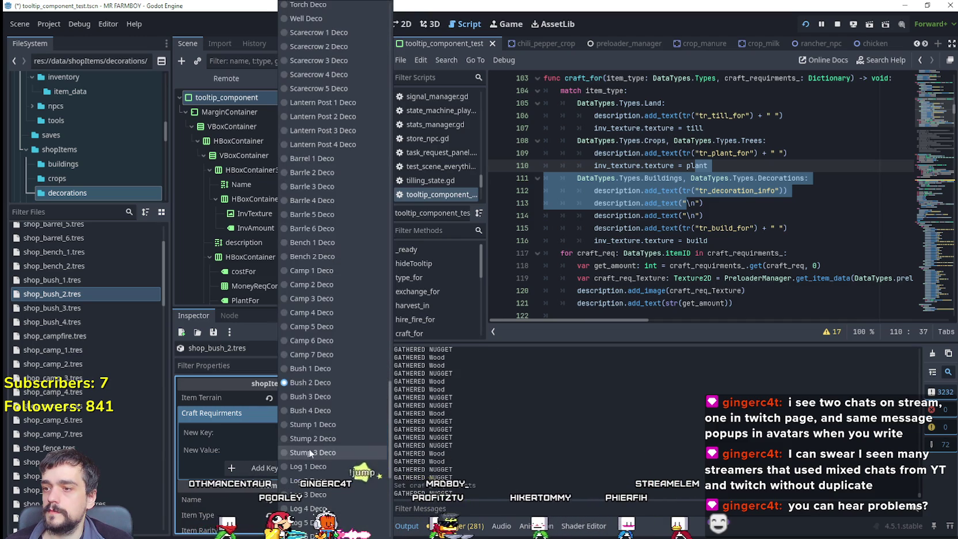
{"action": "type", "text": "1"}
{"action": "left_click", "coordinate": [254, 468]}
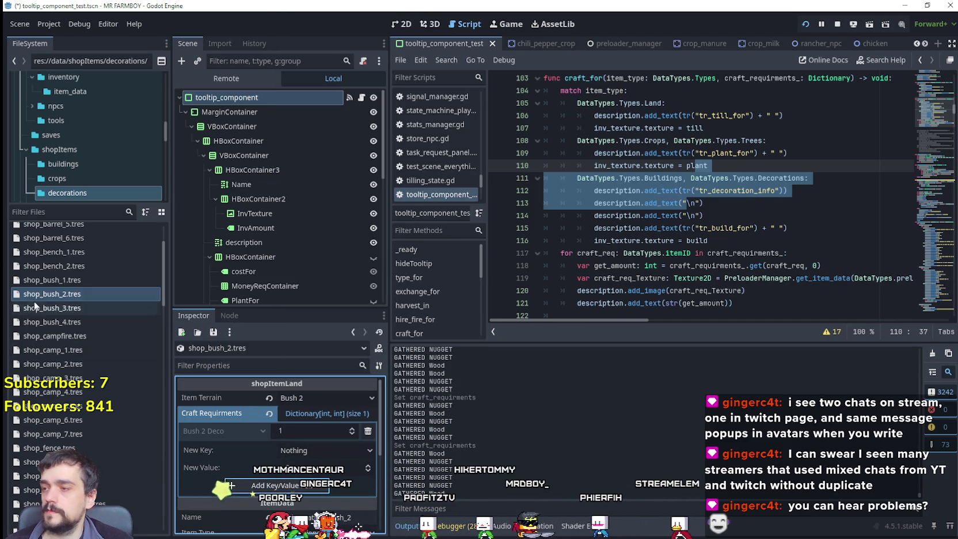
Give shop_bush_3 a craft requirement of 1 Bush 3 Deco
{"action": "left_click", "coordinate": [51, 308]}
{"action": "left_click", "coordinate": [323, 432]}
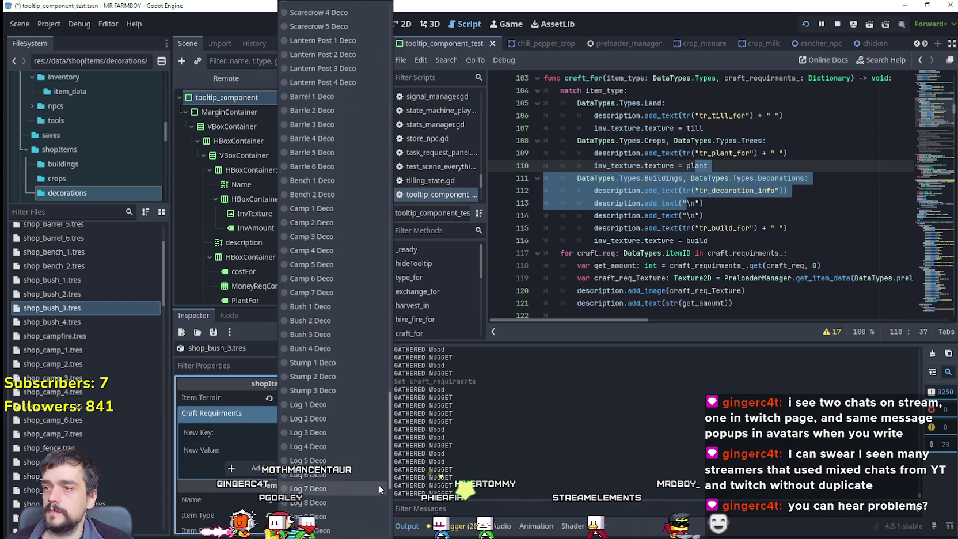
{"action": "left_click", "coordinate": [328, 394]}
{"action": "left_click", "coordinate": [368, 450]}
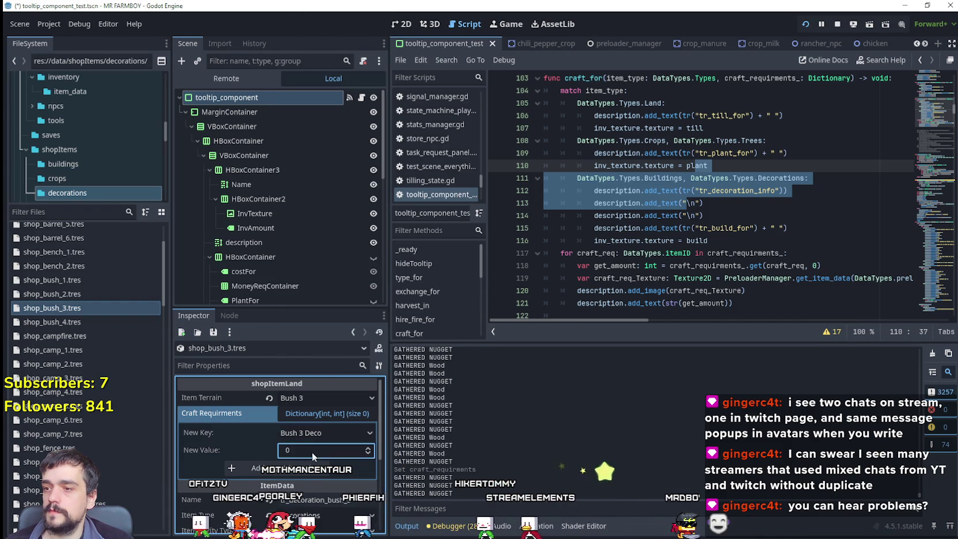
{"action": "left_click", "coordinate": [288, 468]}
Add a Bush 4 Deco craft requirement to shop_bush_4
{"action": "left_click", "coordinate": [92, 322]}
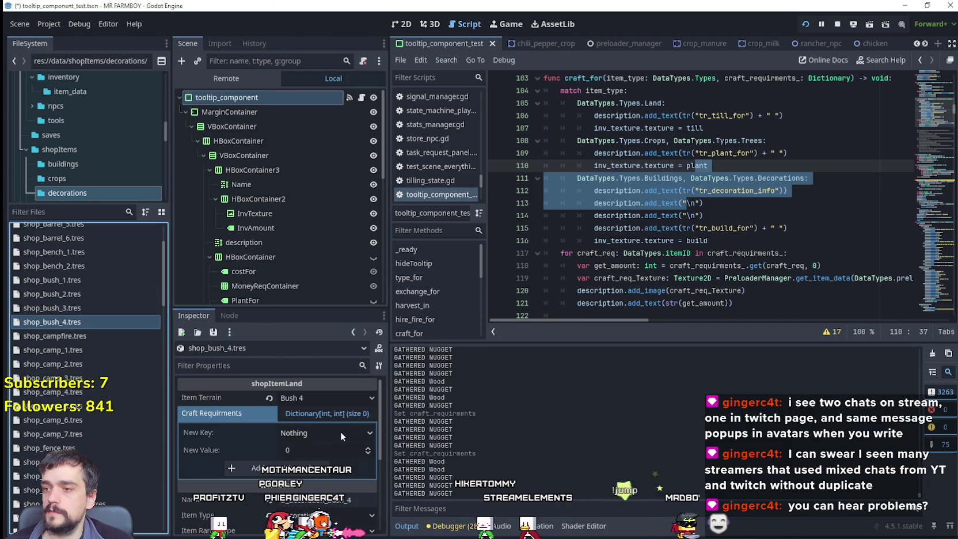
{"action": "left_click", "coordinate": [342, 432]}
{"action": "scroll", "coordinate": [379, 357], "scroll_direction": "down", "scroll_amount": 3}
{"action": "scroll", "coordinate": [379, 358], "scroll_direction": "down", "scroll_amount": 10}
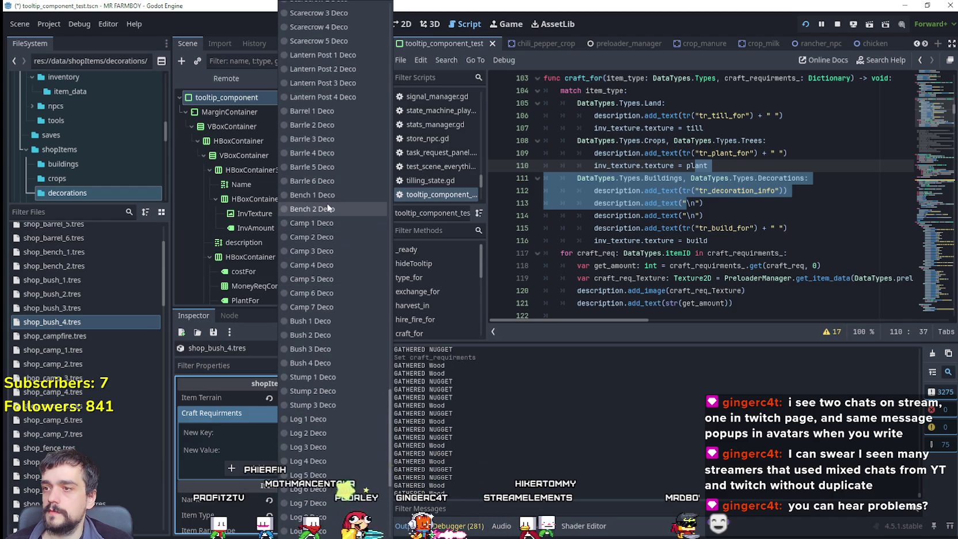
{"action": "left_click", "coordinate": [332, 363]}
{"action": "scroll", "coordinate": [316, 444], "scroll_direction": "up", "scroll_amount": 1}
{"action": "left_click", "coordinate": [302, 470]}
Give shop_campfire a craft requirement of 1 Campfire Deco
{"action": "left_click", "coordinate": [60, 340]}
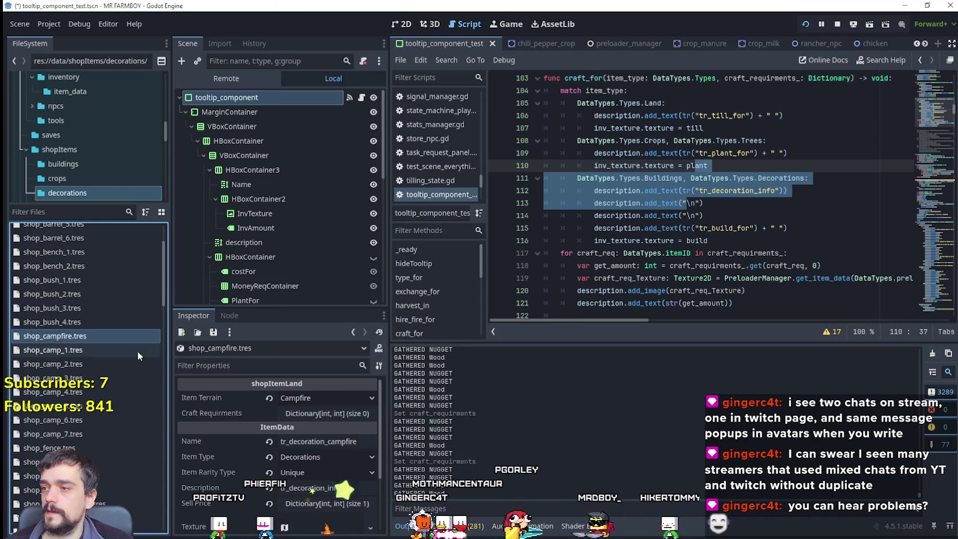
{"action": "left_click", "coordinate": [331, 411]}
{"action": "left_click", "coordinate": [324, 432]}
{"action": "left_click_drag", "start_coordinate": [391, 81], "coordinate": [406, 456]}
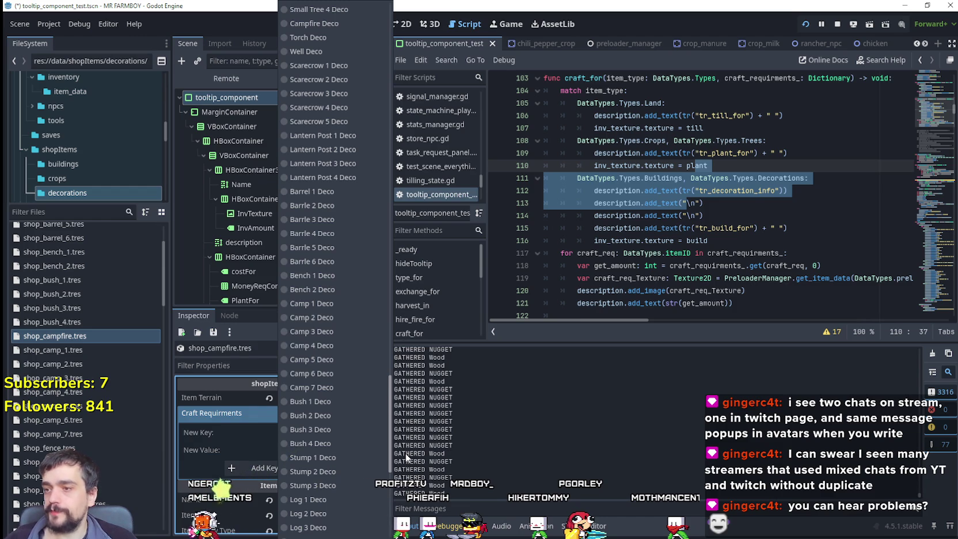
{"action": "scroll", "coordinate": [336, 361], "scroll_direction": "up", "scroll_amount": 5}
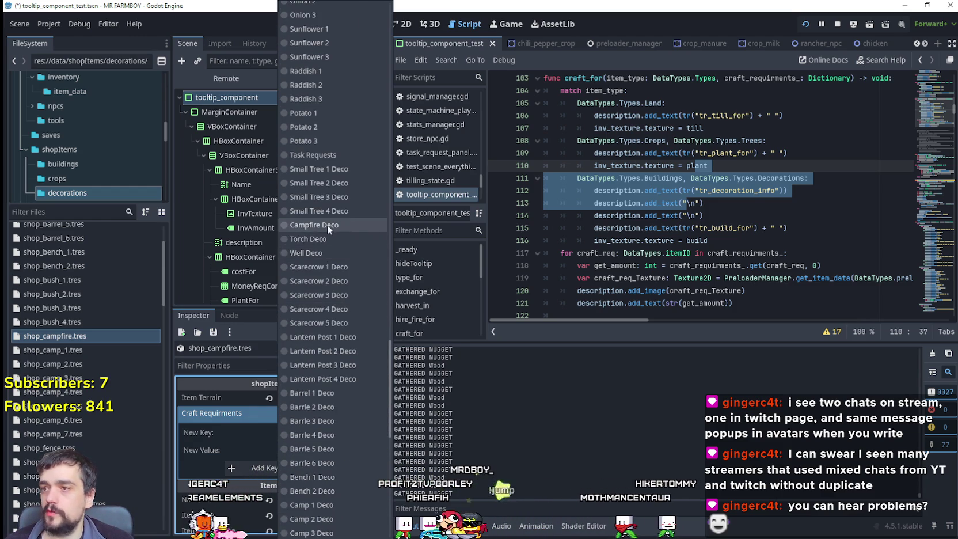
{"action": "left_click", "coordinate": [327, 224]}
{"action": "left_click", "coordinate": [327, 450]}
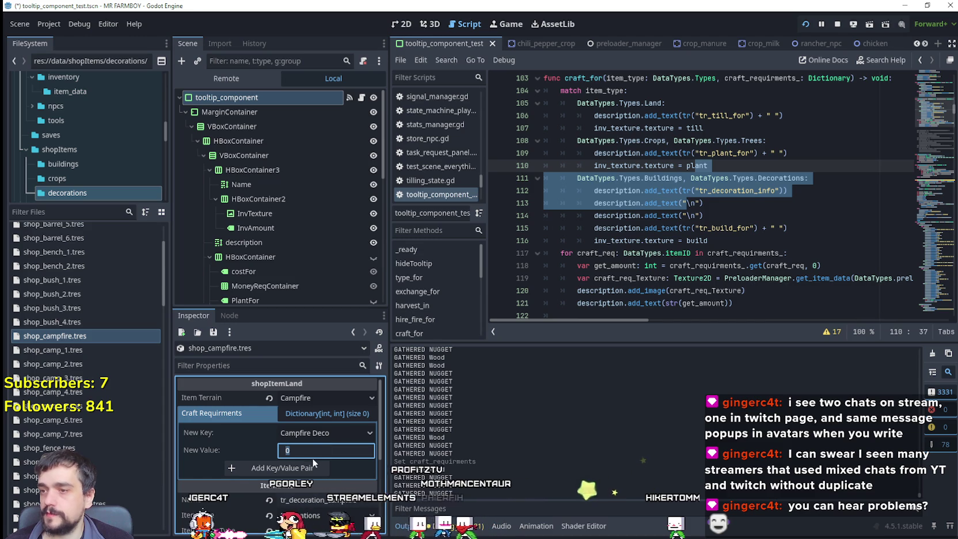
{"action": "left_click", "coordinate": [312, 470]}
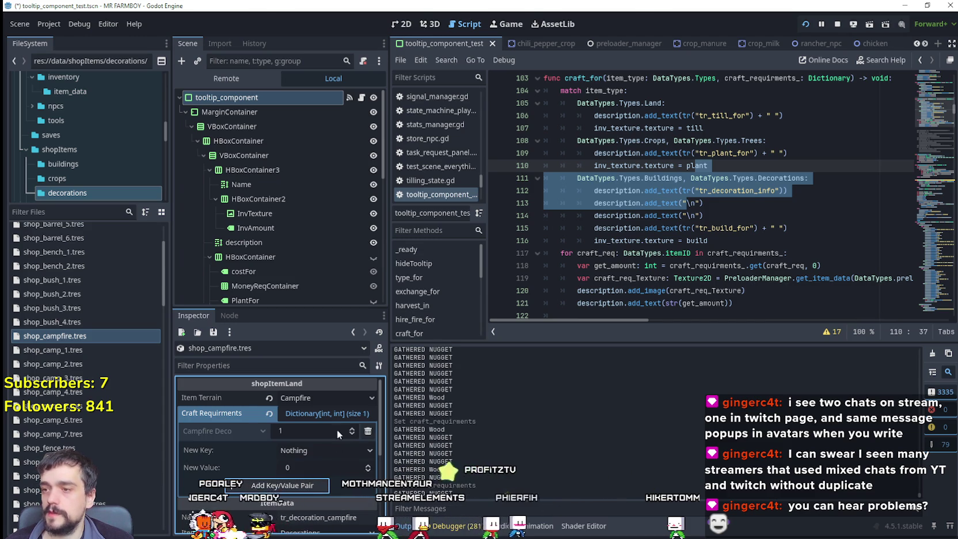
Launch the game with F5 and build a tree inside the fenced garden
{"action": "key", "text": "F5"}
{"action": "key", "text": "s"}
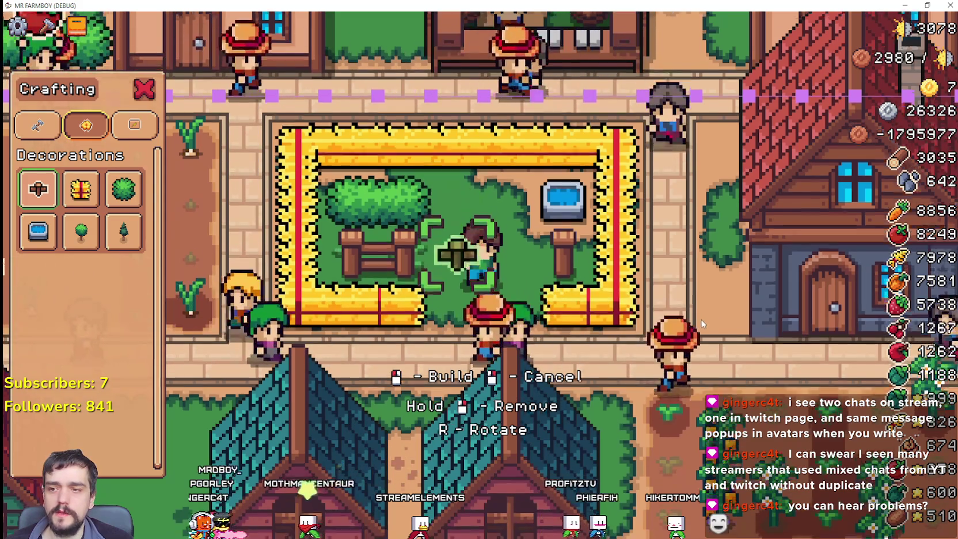
{"action": "key", "text": "a"}
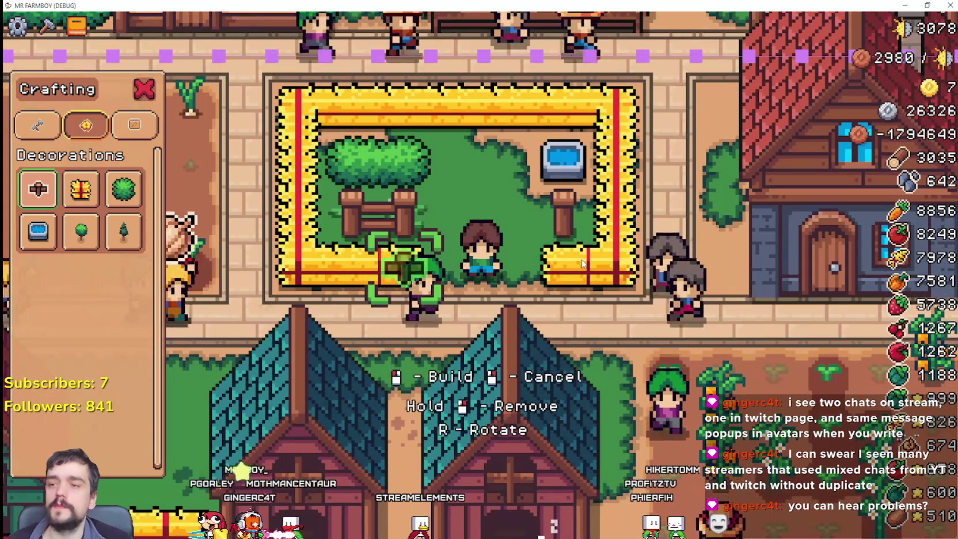
{"action": "key", "text": "w"}
{"action": "scroll", "coordinate": [481, 298], "scroll_direction": "down", "scroll_amount": 4}
{"action": "key", "text": "s"}
{"action": "key", "text": "w"}
{"action": "key", "text": "s"}
{"action": "left_click", "coordinate": [526, 266]}
Walk the character around the garden, then return to the Godot editor
{"action": "key", "text": "s"}
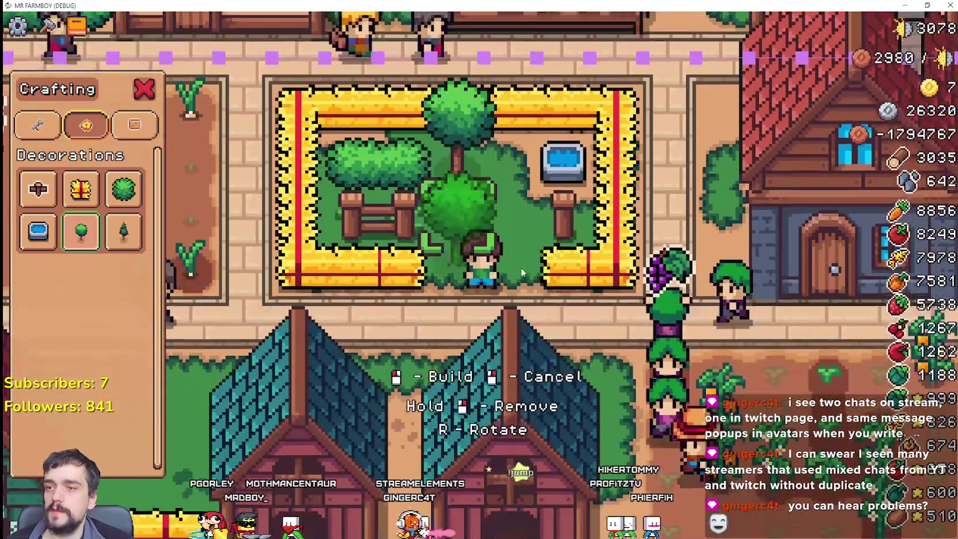
{"action": "key", "text": "w"}
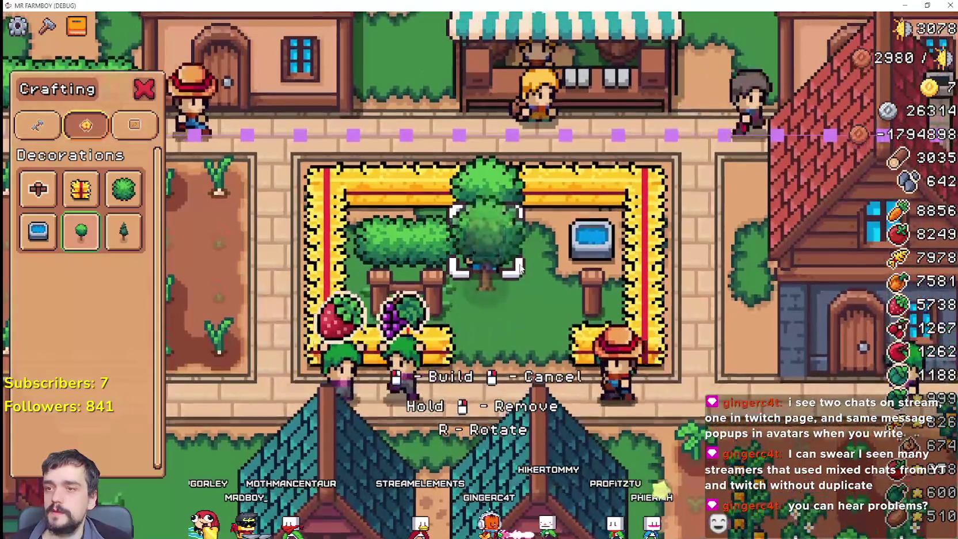
{"action": "key", "text": "s"}
{"action": "key", "text": "w"}
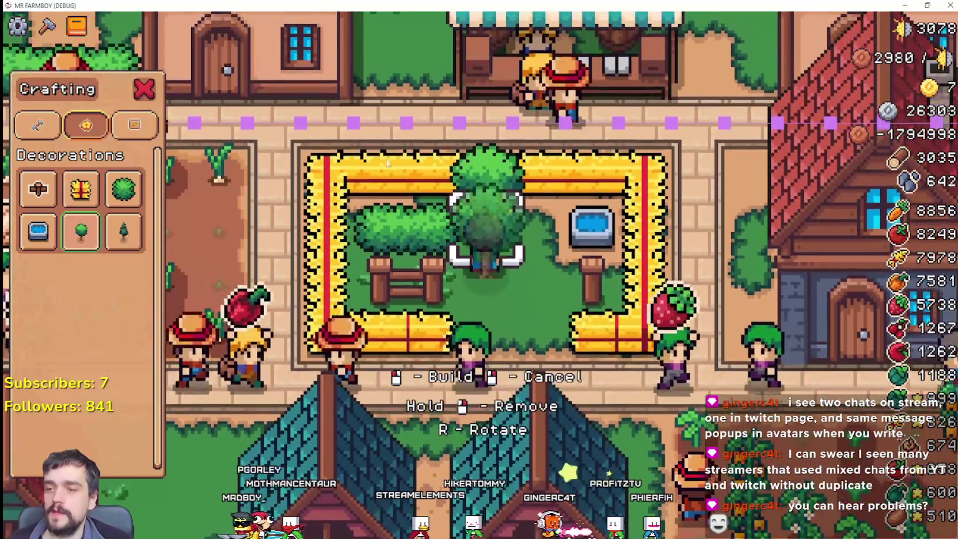
{"action": "key", "text": "w"}
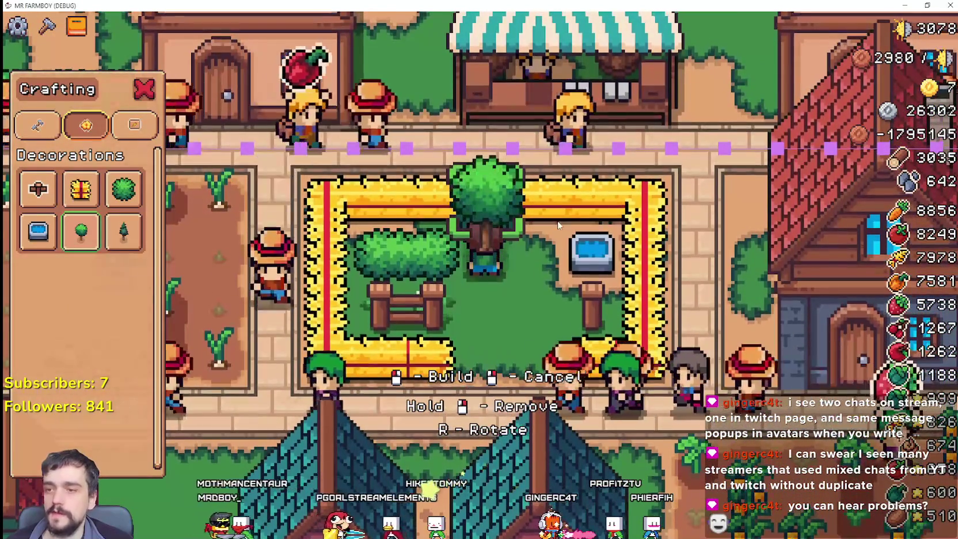
{"action": "key", "text": "s"}
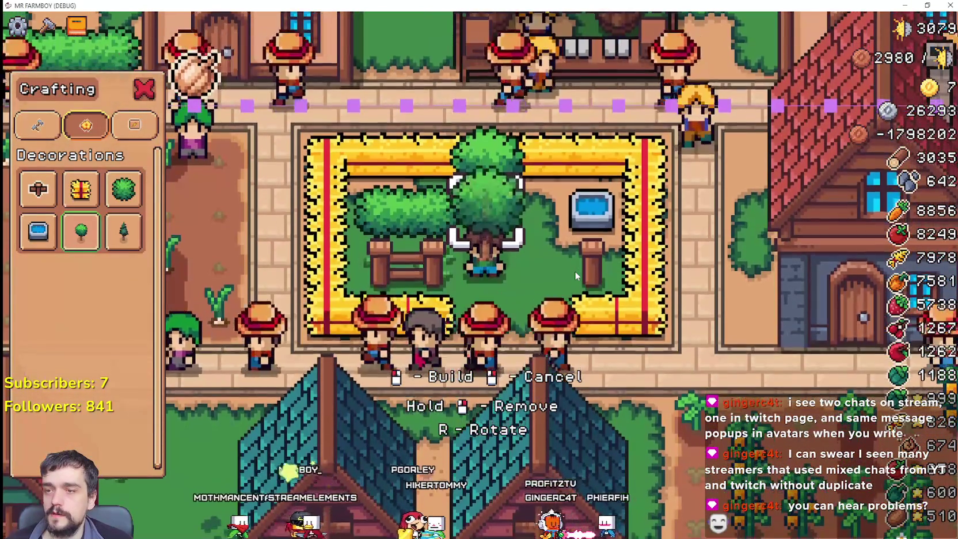
{"action": "key", "text": "w"}
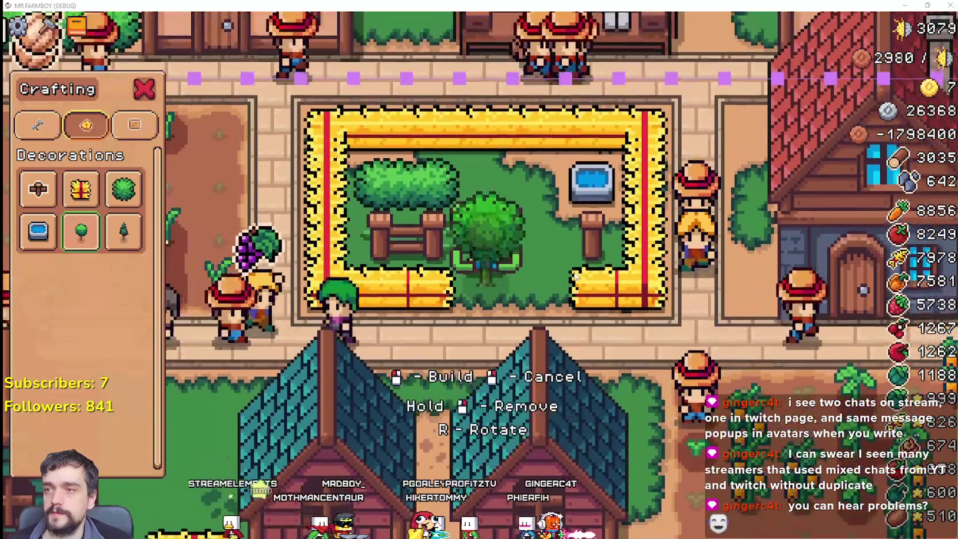
{"action": "key", "text": "alt+Tab"}
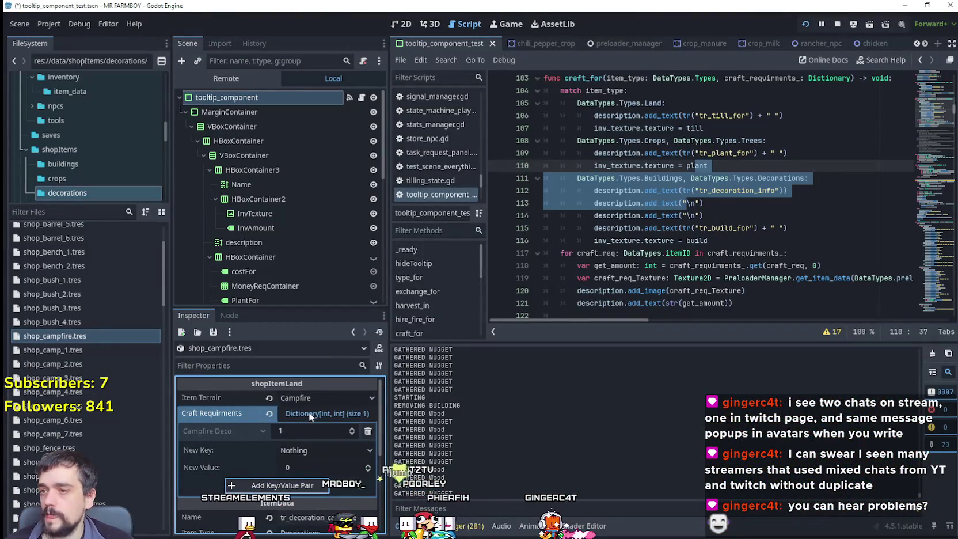
Give shop_camp_1 a craft requirement of 1 Camp 1 Deco
{"action": "left_click", "coordinate": [67, 349]}
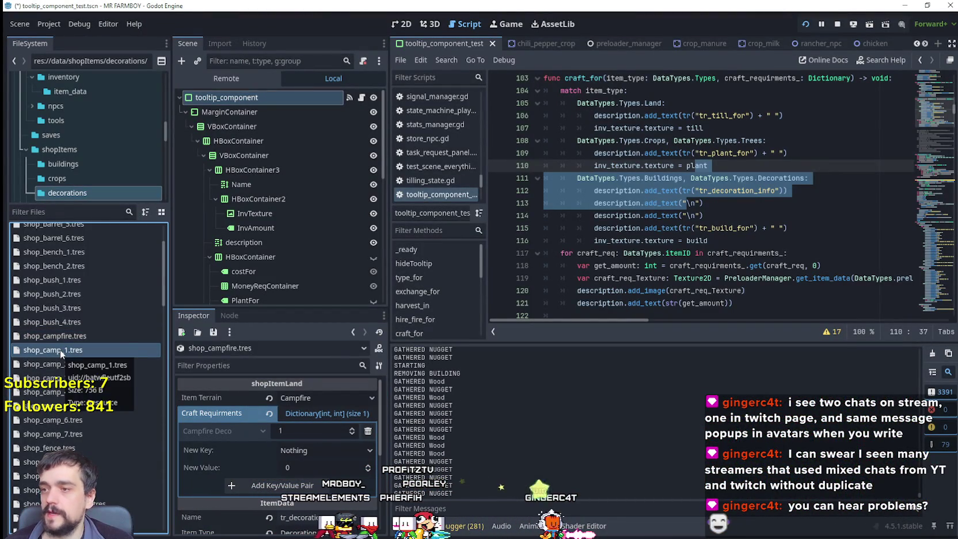
{"action": "double_click", "coordinate": [60, 349]}
{"action": "left_click", "coordinate": [300, 433]}
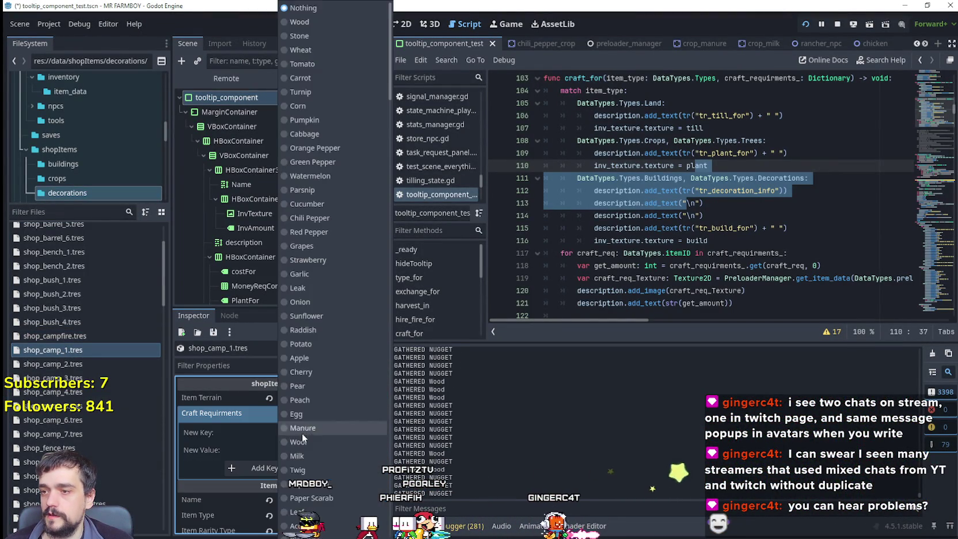
{"action": "left_click_drag", "start_coordinate": [383, 126], "coordinate": [380, 440]}
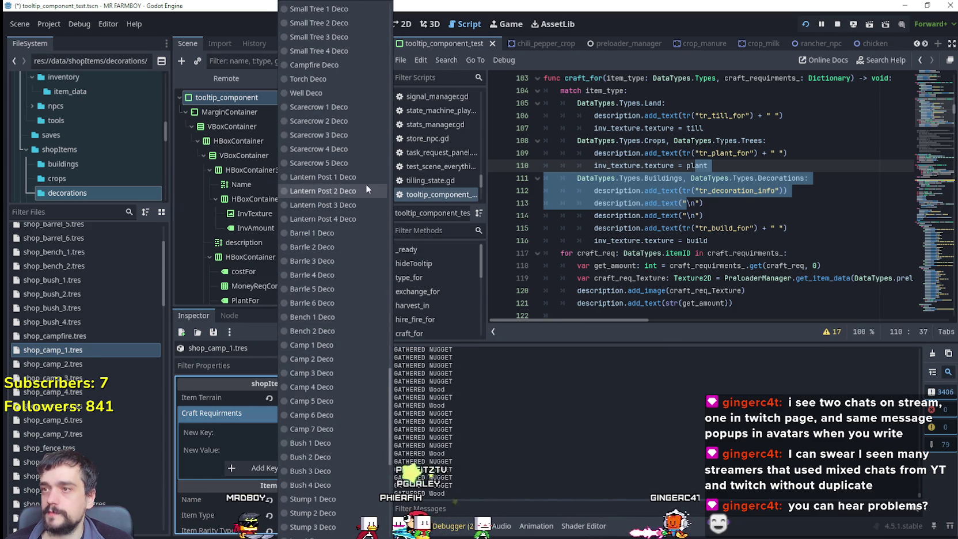
{"action": "scroll", "coordinate": [346, 268], "scroll_direction": "down", "scroll_amount": 8}
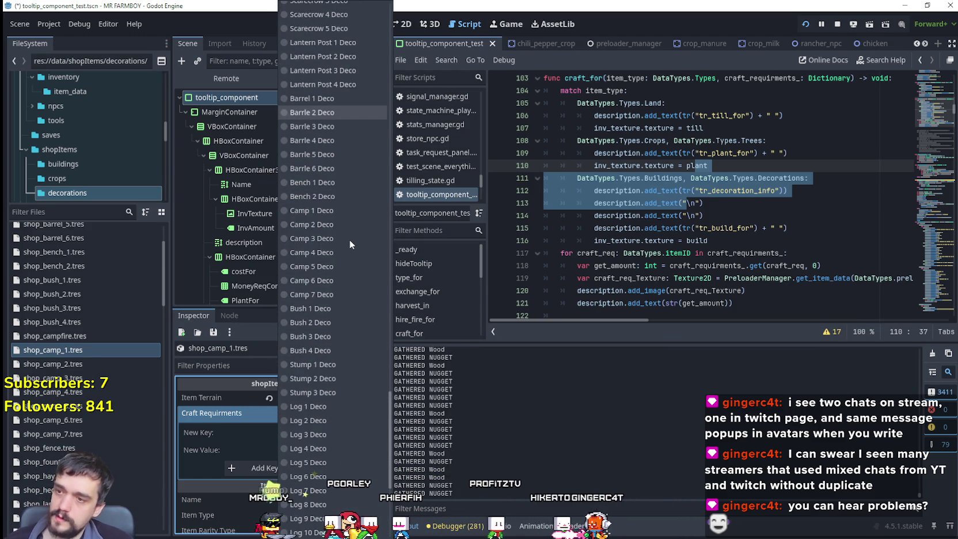
{"action": "scroll", "coordinate": [346, 265], "scroll_direction": "down", "scroll_amount": 3}
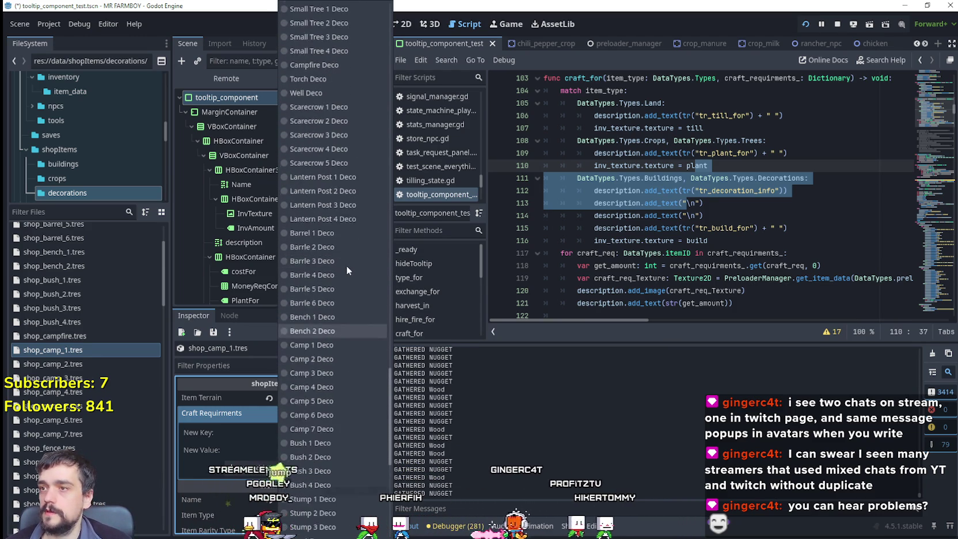
{"action": "scroll", "coordinate": [340, 276], "scroll_direction": "up", "scroll_amount": 10}
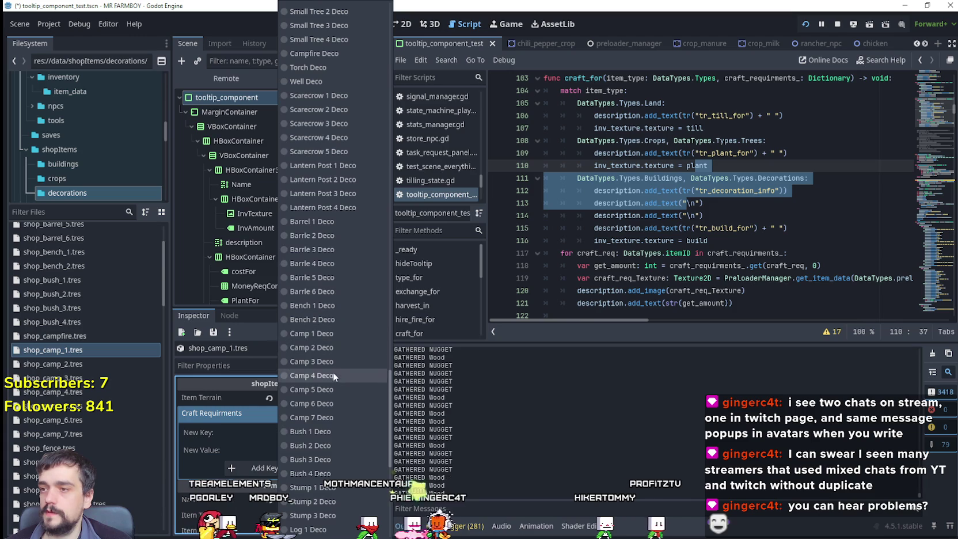
{"action": "left_click", "coordinate": [328, 338]}
{"action": "left_click", "coordinate": [301, 468]}
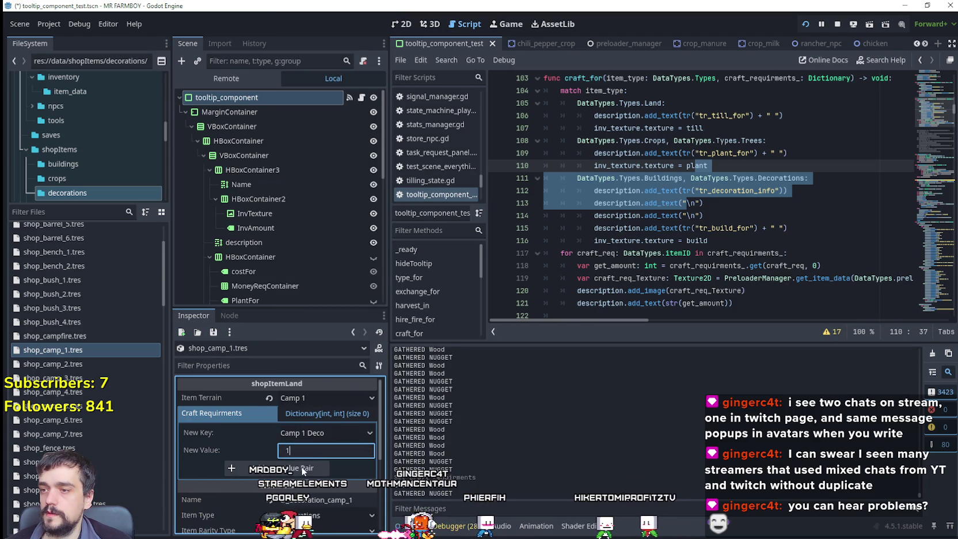
Give shop_camp_2 a craft requirement of 1 Camp 2 Deco
{"action": "left_click", "coordinate": [62, 363]}
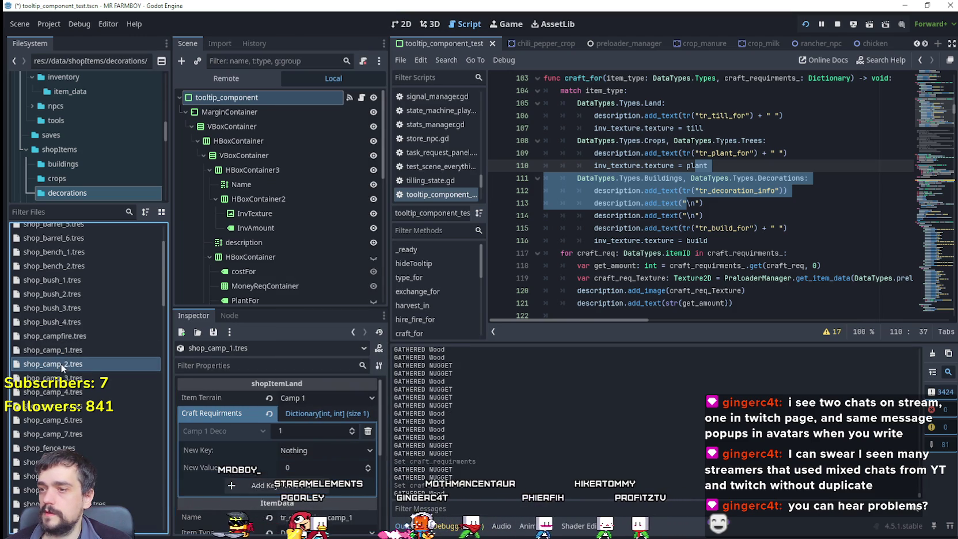
{"action": "left_click", "coordinate": [311, 414]}
{"action": "left_click", "coordinate": [323, 432]}
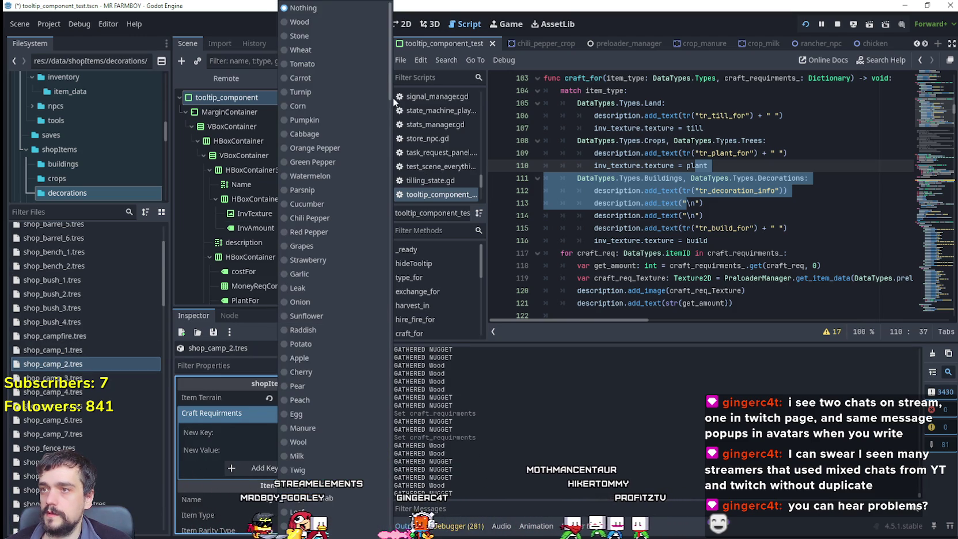
{"action": "scroll", "coordinate": [355, 426], "scroll_direction": "down", "scroll_amount": 2}
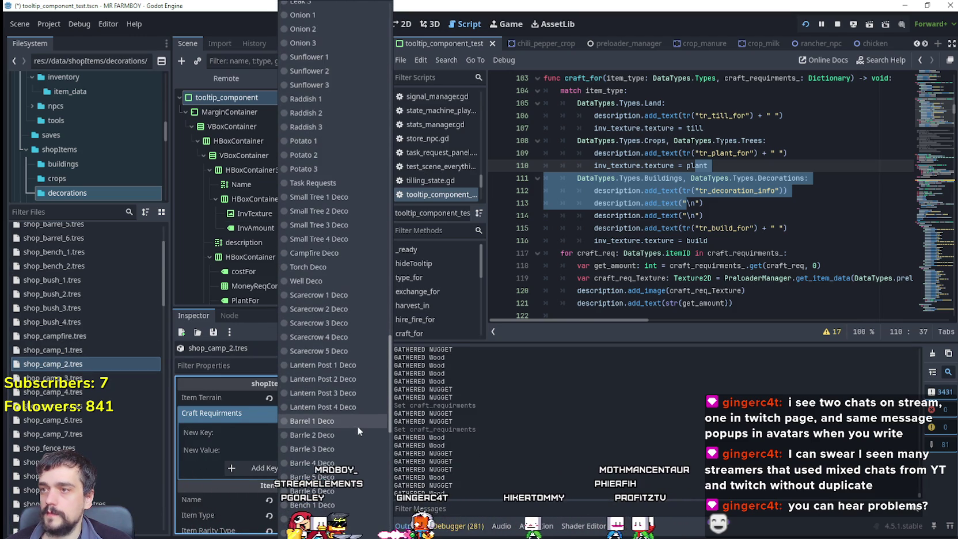
{"action": "scroll", "coordinate": [358, 425], "scroll_direction": "down", "scroll_amount": 10}
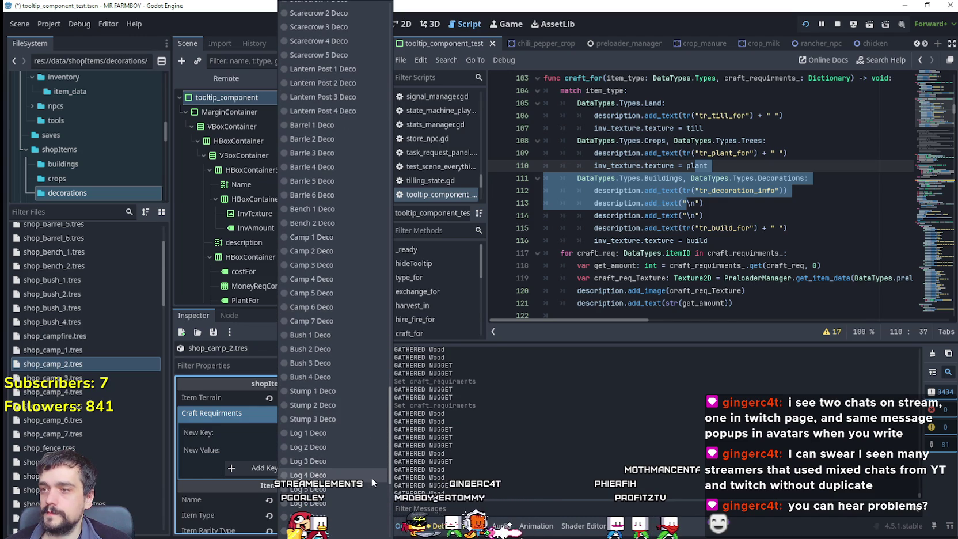
{"action": "left_click", "coordinate": [326, 251]}
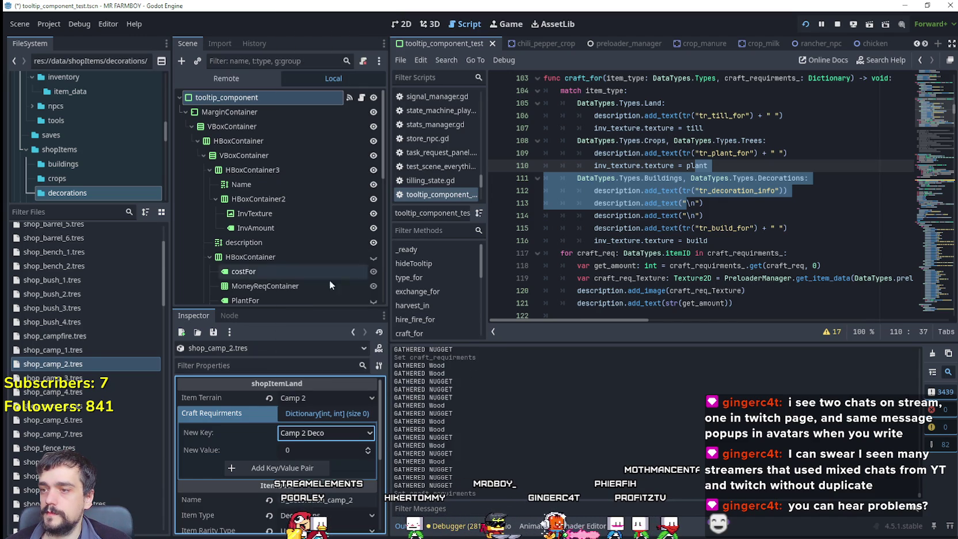
{"action": "type", "text": "1"}
{"action": "left_click", "coordinate": [309, 468]}
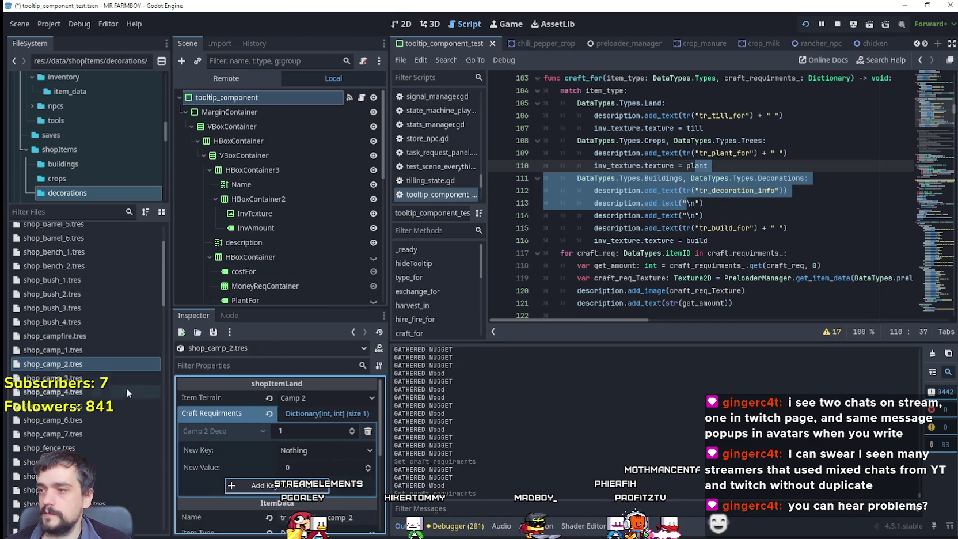
Give shop_camp_3 a craft requirement of 1 Camp 3 Deco
{"action": "left_click", "coordinate": [117, 378]}
{"action": "left_click", "coordinate": [319, 432]}
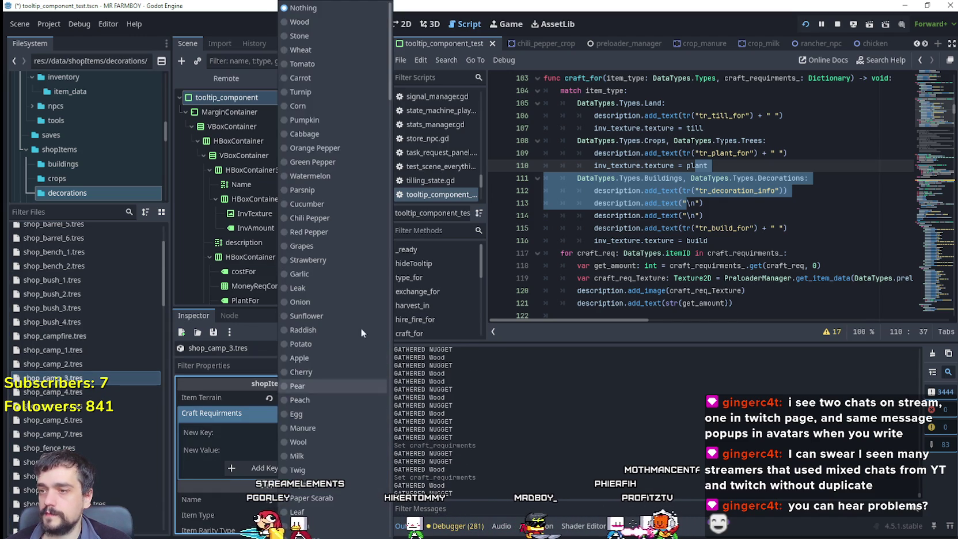
{"action": "left_click_drag", "start_coordinate": [387, 73], "coordinate": [380, 387]}
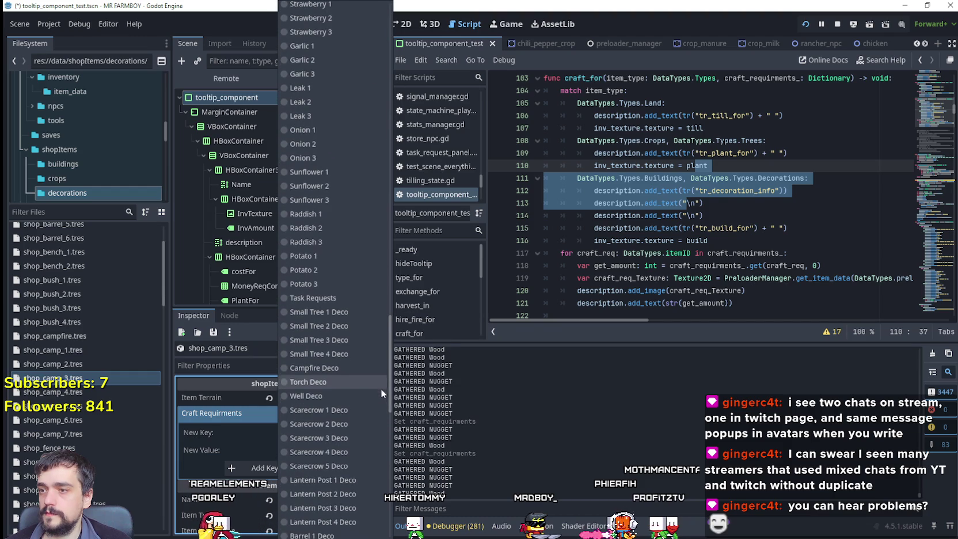
{"action": "scroll", "coordinate": [346, 378], "scroll_direction": "down", "scroll_amount": 8}
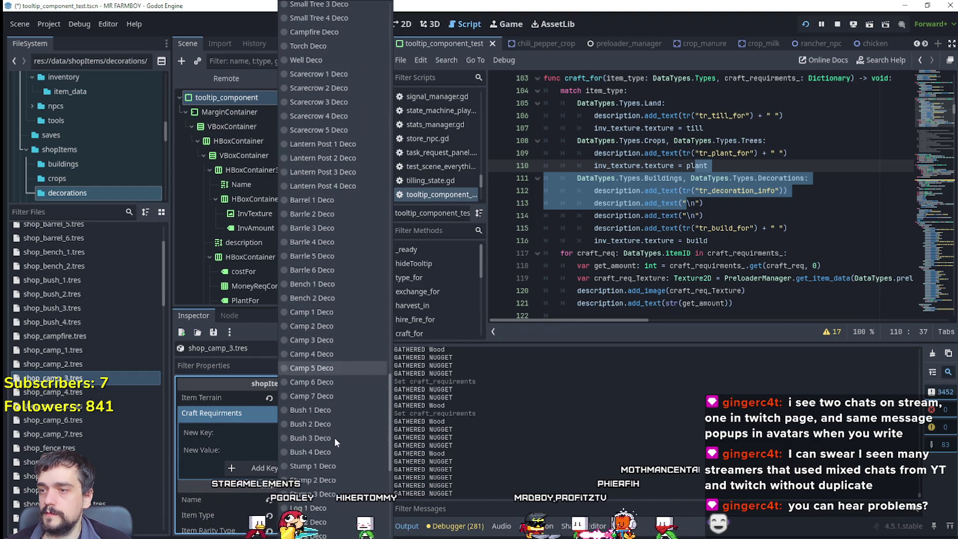
{"action": "left_click", "coordinate": [312, 340]}
{"action": "left_click", "coordinate": [311, 450]}
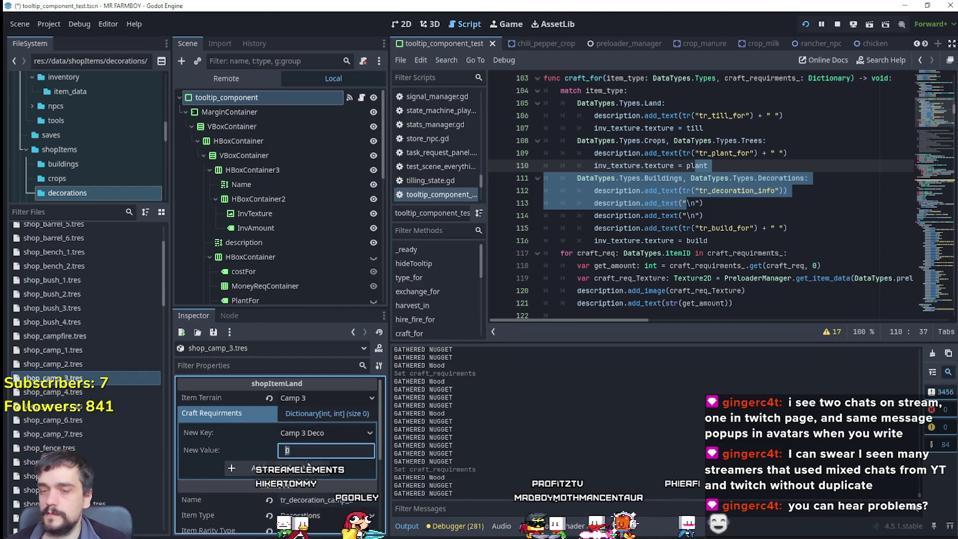
{"action": "type", "text": "1"}
{"action": "left_click", "coordinate": [297, 469]}
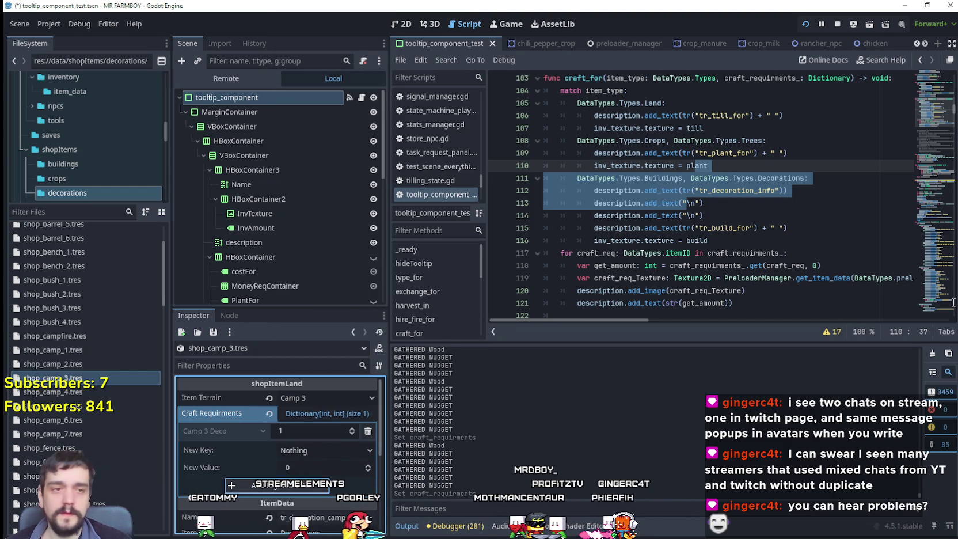
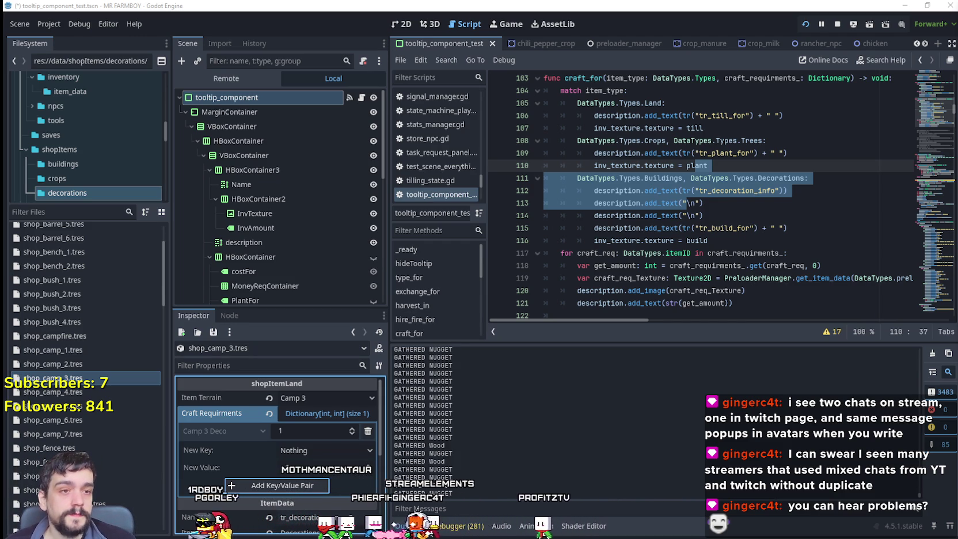
Give shop_camp_4 a Craft Requirements entry of Camp 4 Deco, amount 1
{"action": "key", "text": "Down"}
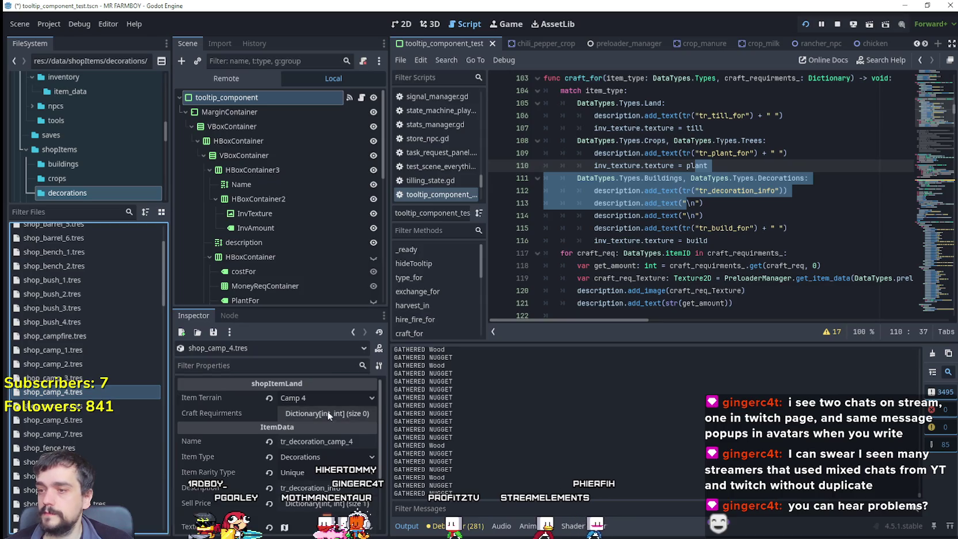
{"action": "left_click", "coordinate": [323, 432]}
{"action": "left_click_drag", "start_coordinate": [391, 69], "coordinate": [396, 417]}
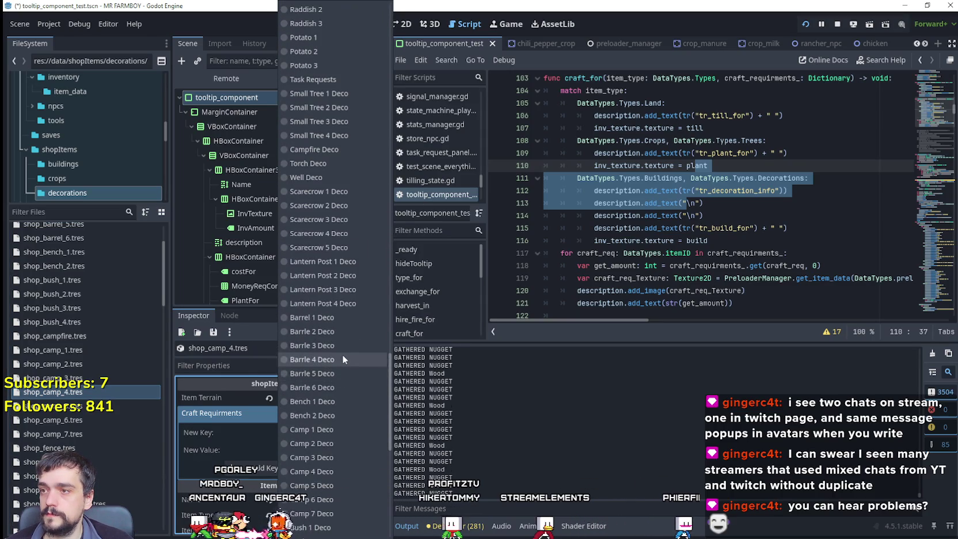
{"action": "scroll", "coordinate": [343, 357], "scroll_direction": "down", "scroll_amount": 5}
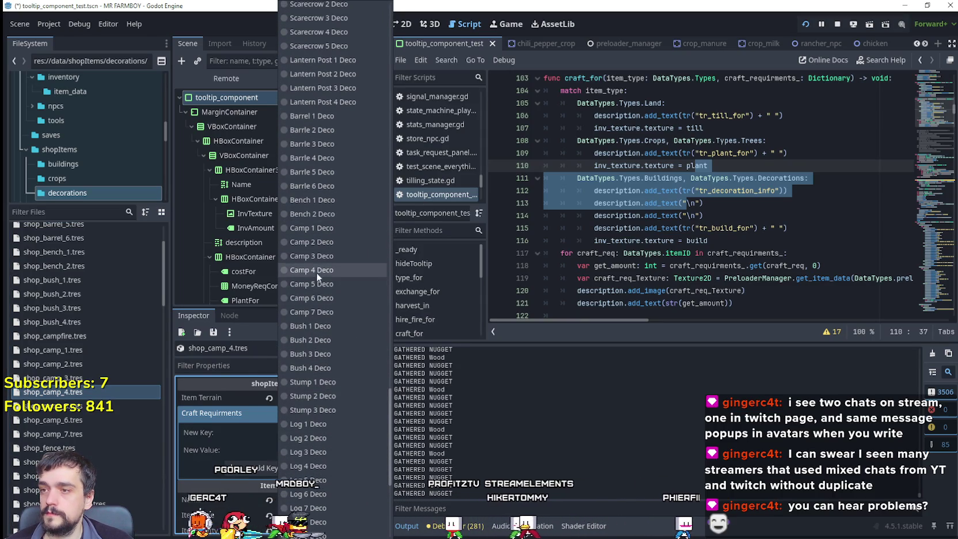
{"action": "left_click", "coordinate": [323, 270]}
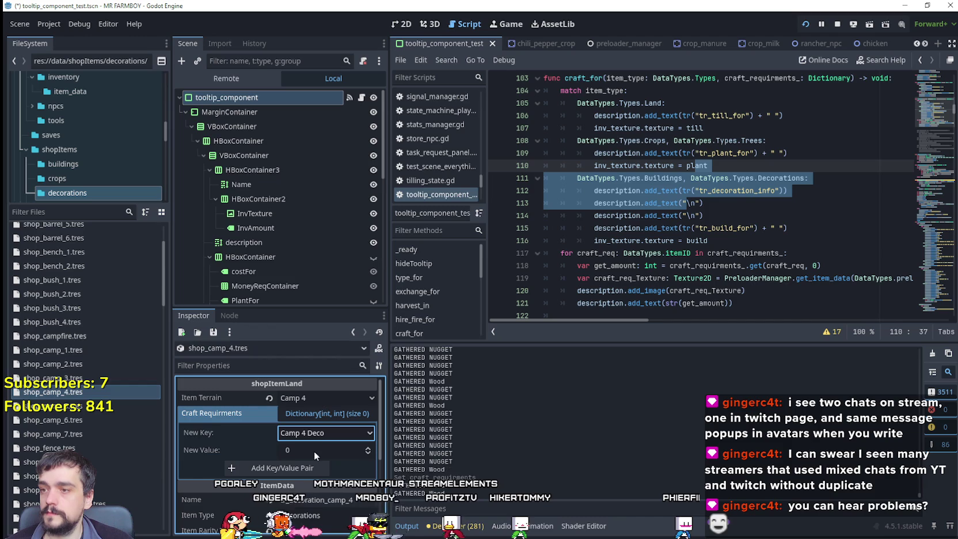
{"action": "left_click", "coordinate": [301, 469]}
Set shop_camp_5's craft requirement to Camp 5 Deco with amount 1
{"action": "left_click", "coordinate": [108, 409]}
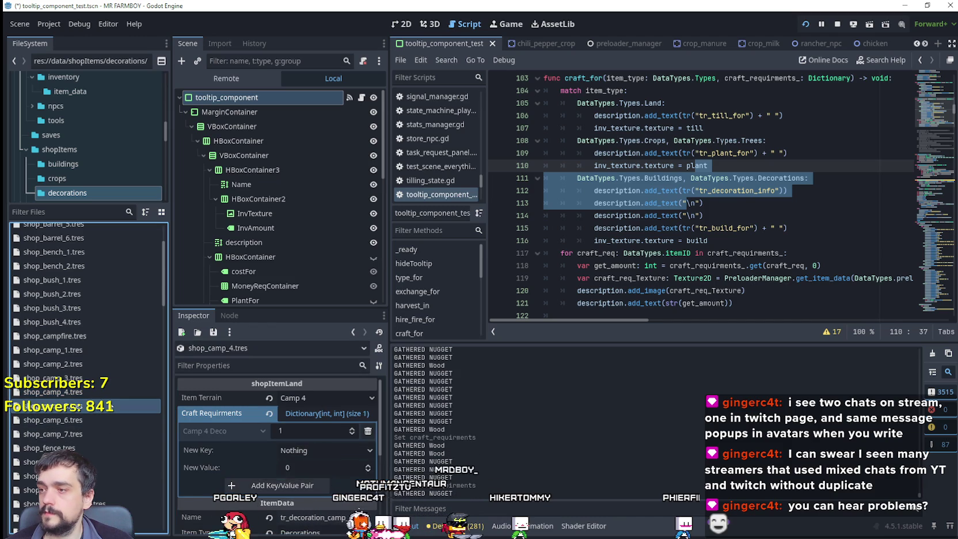
{"action": "left_click", "coordinate": [321, 430]}
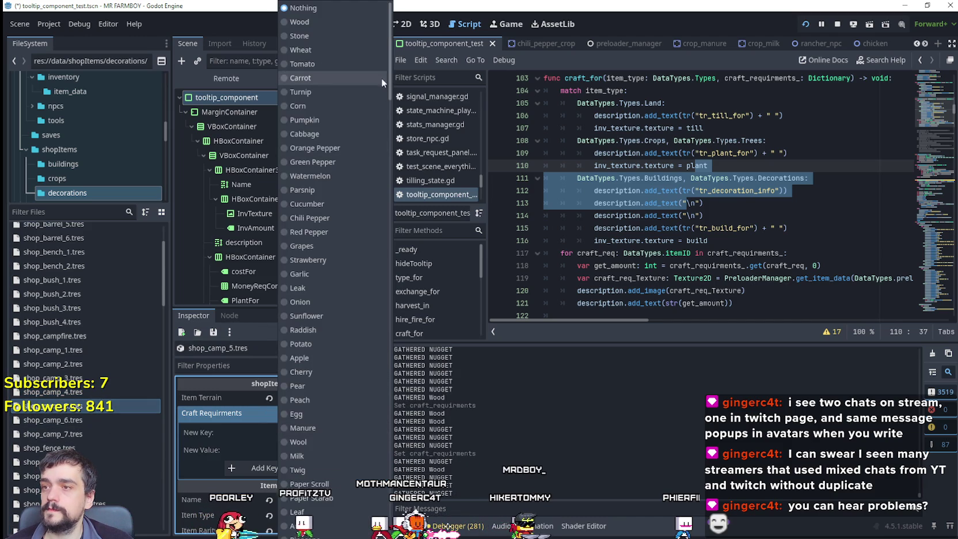
{"action": "left_click_drag", "start_coordinate": [396, 395], "coordinate": [395, 442]}
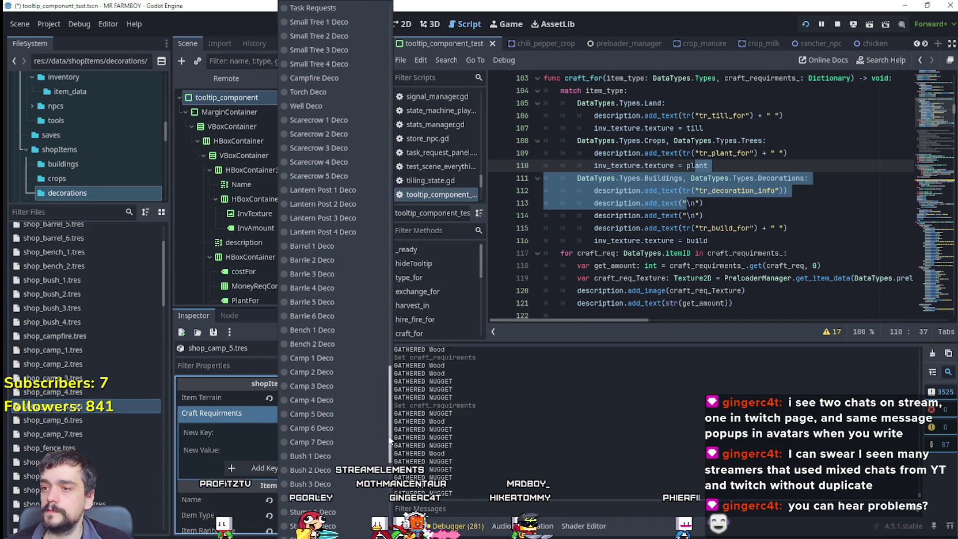
{"action": "left_click", "coordinate": [336, 403]}
{"action": "left_click", "coordinate": [301, 450]}
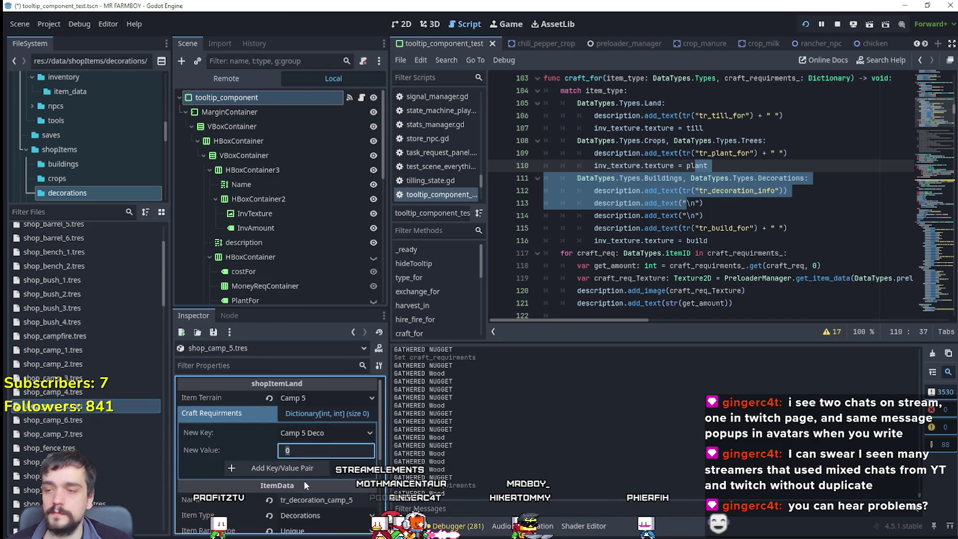
{"action": "type", "text": "1"}
Add Camp 6 Deco, amount 1, to shop_camp_6's Craft Requirements
{"action": "left_click", "coordinate": [78, 422]}
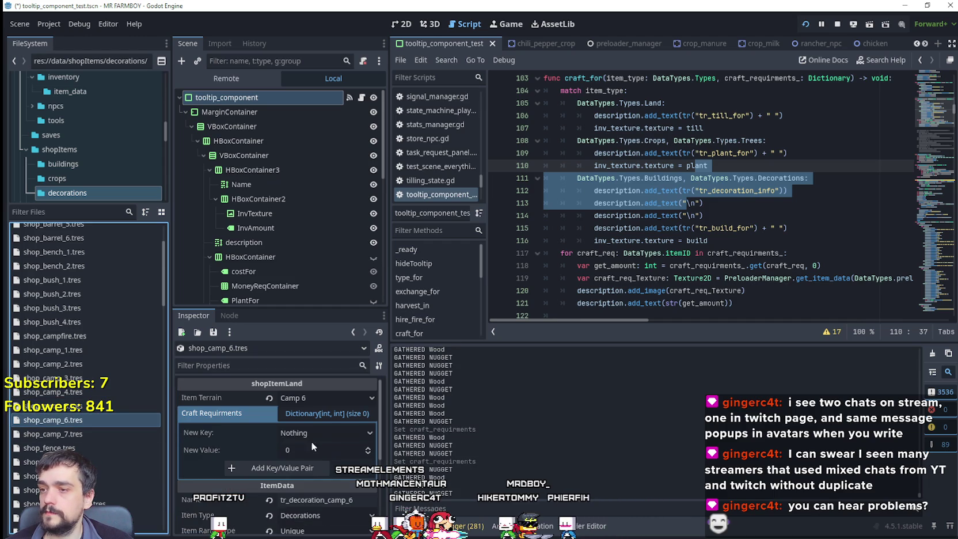
{"action": "left_click", "coordinate": [322, 433]}
{"action": "left_click_drag", "start_coordinate": [396, 232], "coordinate": [398, 487]}
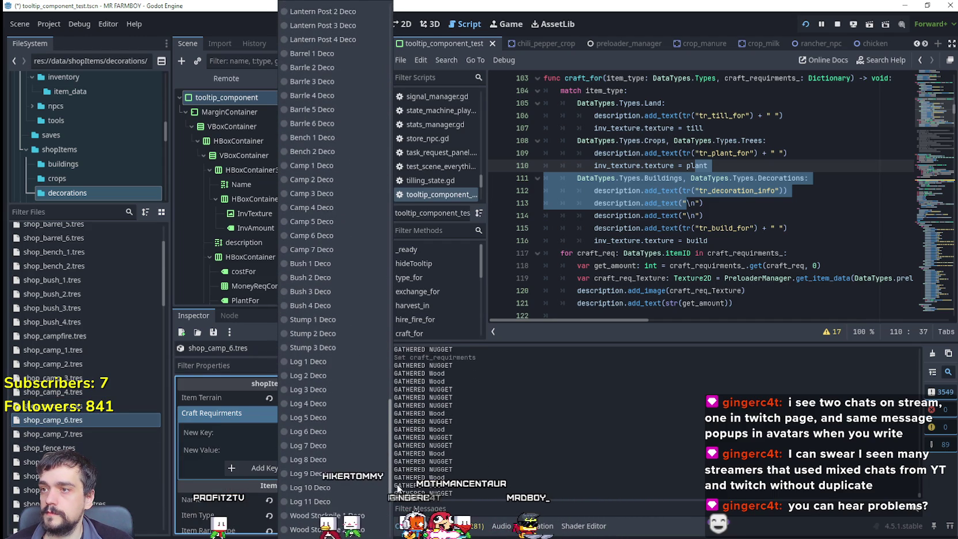
{"action": "left_click", "coordinate": [318, 235]}
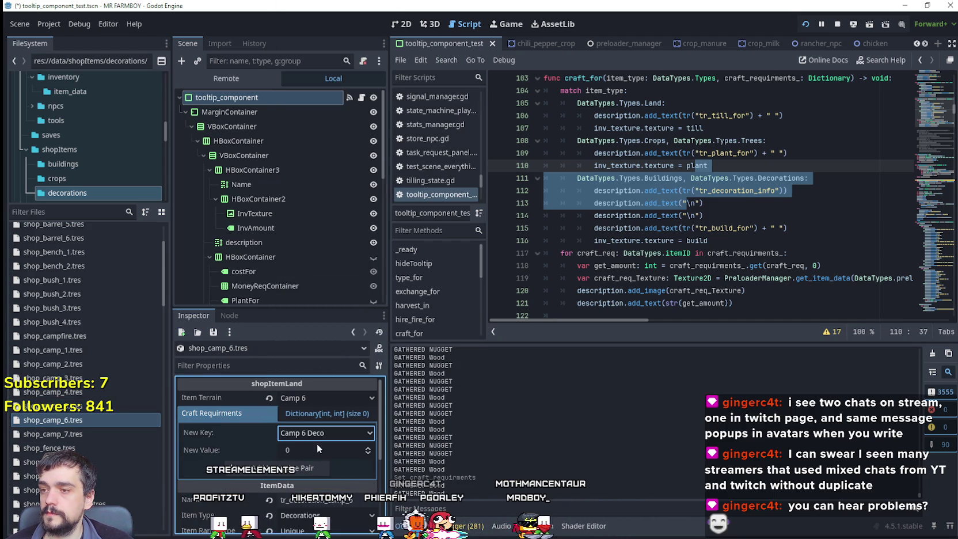
{"action": "left_click", "coordinate": [298, 464]}
Add Camp 7 Deco with amount 1 to shop_camp_7's Craft Requirements
{"action": "left_click", "coordinate": [74, 434]}
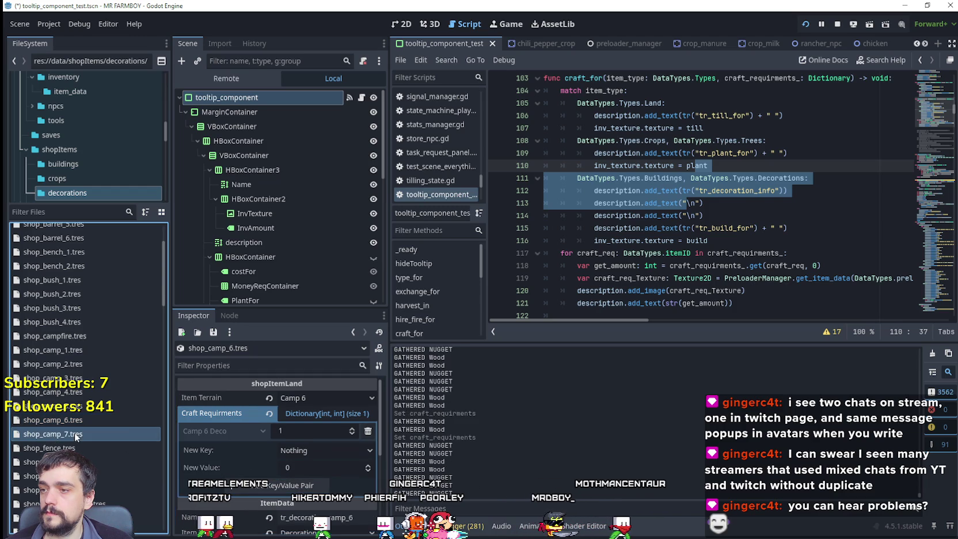
{"action": "left_click", "coordinate": [304, 432]}
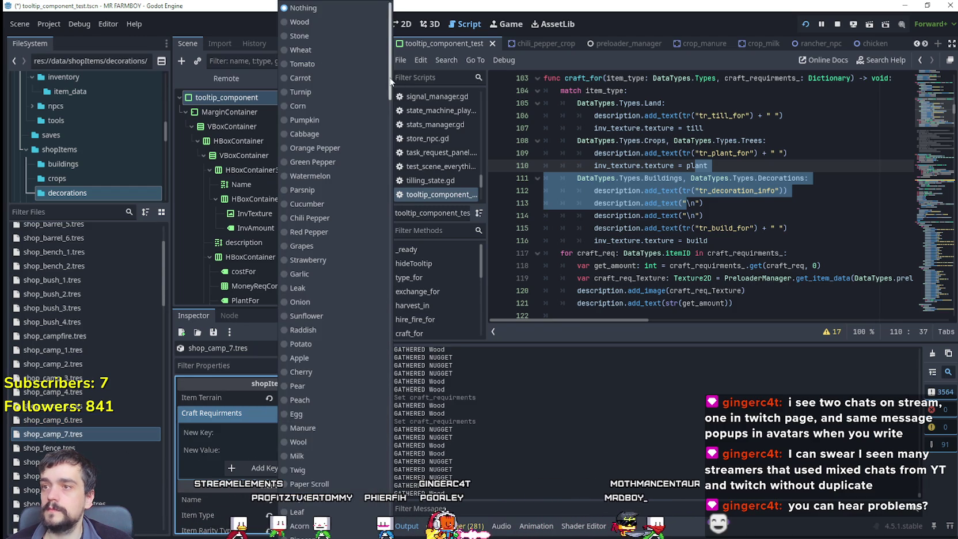
{"action": "scroll", "coordinate": [376, 424], "scroll_direction": "down", "scroll_amount": 15}
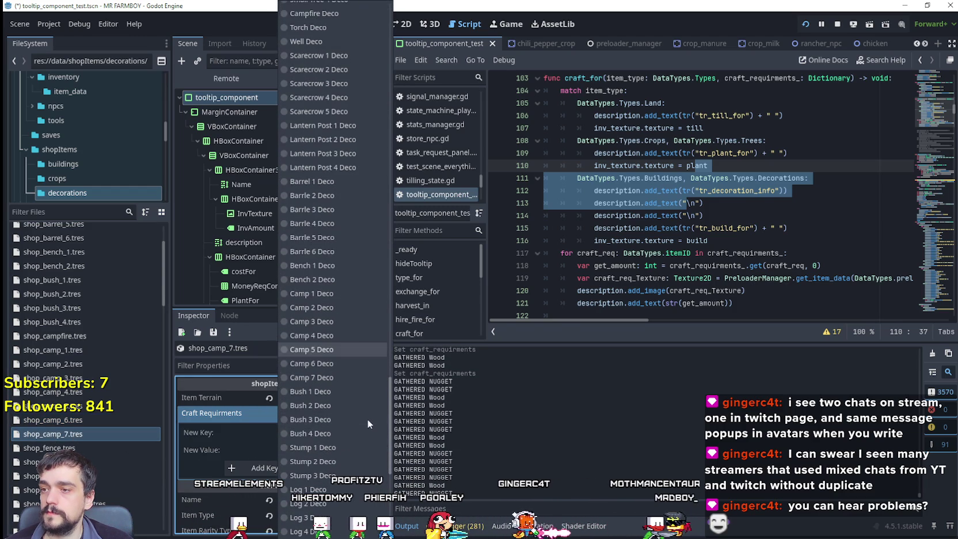
{"action": "left_click", "coordinate": [382, 444]}
{"action": "type", "text": "1"}
{"action": "left_click", "coordinate": [296, 469]}
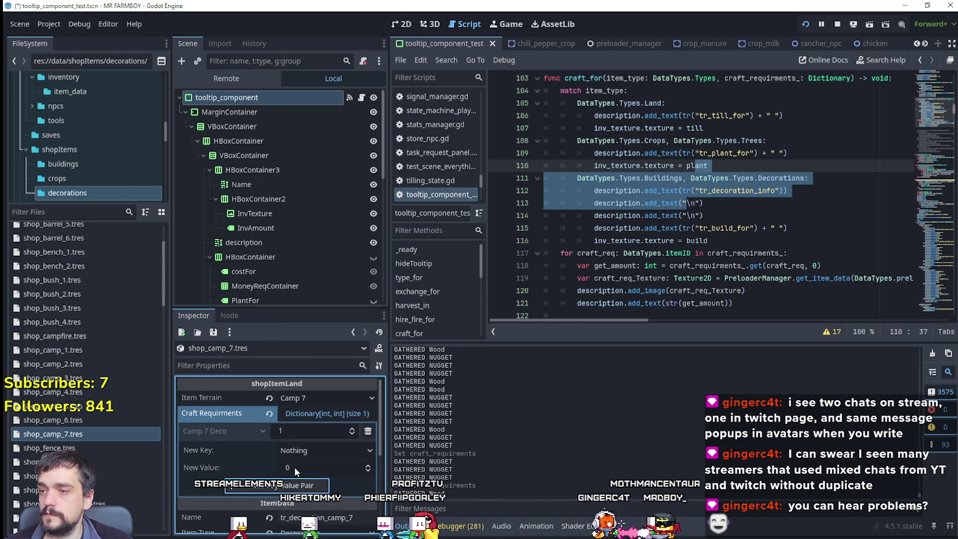
{"action": "scroll", "coordinate": [83, 358], "scroll_direction": "down", "scroll_amount": 5}
{"action": "left_click", "coordinate": [81, 330]}
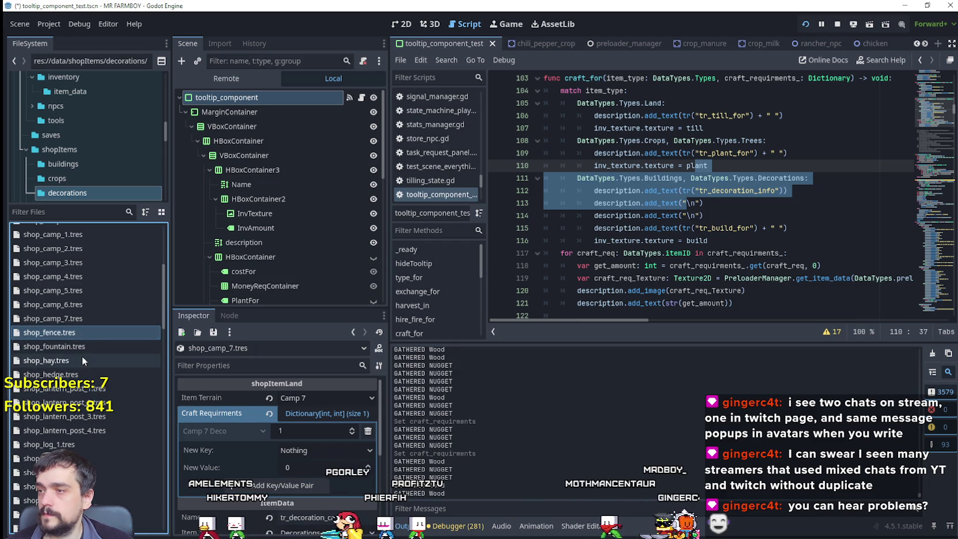
Give shop_fountain a Craft Requirements entry of Fountain Deco, amount 1
{"action": "left_click", "coordinate": [83, 345]}
{"action": "left_click", "coordinate": [314, 432]}
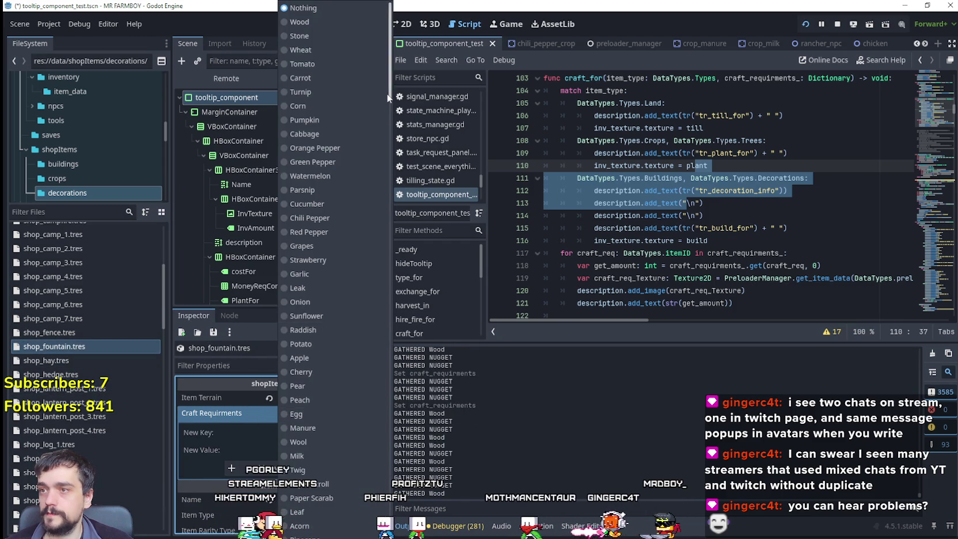
{"action": "left_click_drag", "start_coordinate": [387, 94], "coordinate": [375, 441]}
{"action": "left_click", "coordinate": [327, 480]}
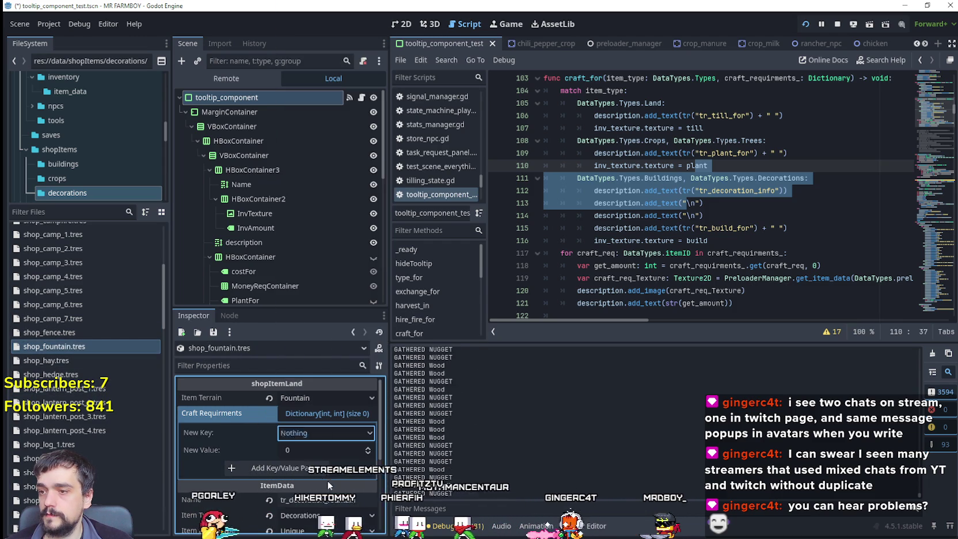
{"action": "left_click", "coordinate": [297, 468]}
{"action": "scroll", "coordinate": [103, 346], "scroll_direction": "down", "scroll_amount": 2}
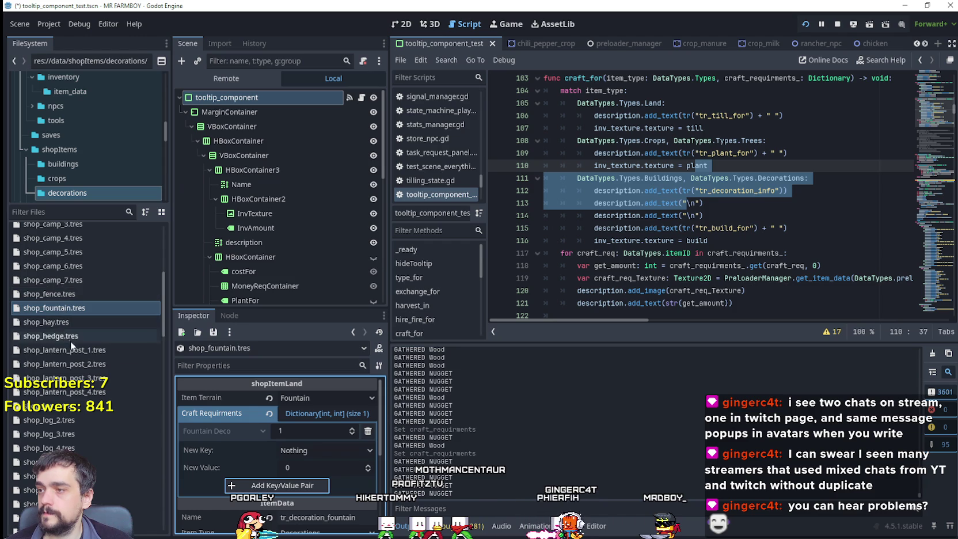
Add Lantern Post 1 Deco, amount 1, to shop_lantern_post_1's Craft Requirements
{"action": "left_click", "coordinate": [82, 351]}
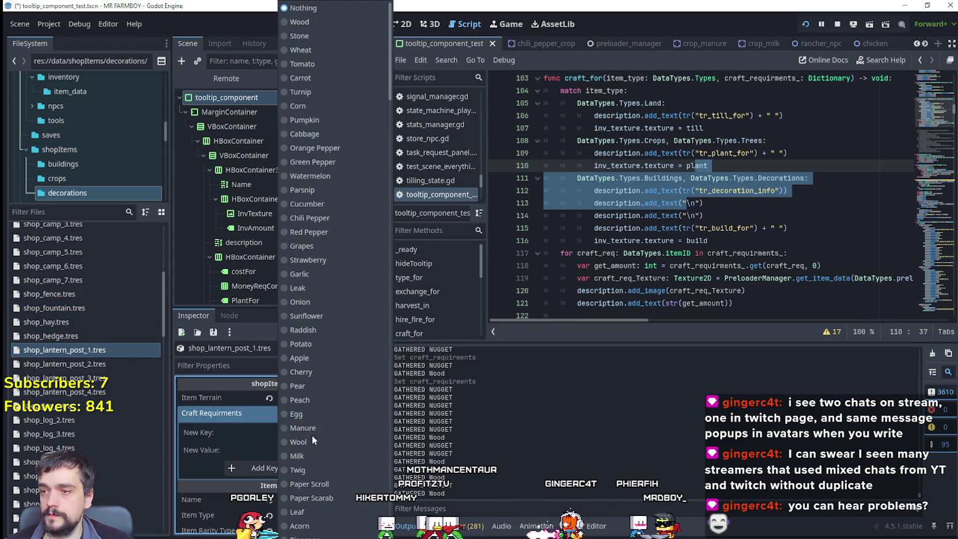
{"action": "left_click_drag", "start_coordinate": [391, 23], "coordinate": [392, 396]}
{"action": "left_click", "coordinate": [330, 245]}
{"action": "left_click", "coordinate": [301, 450]}
{"action": "type", "text": "1"}
{"action": "left_click", "coordinate": [231, 467]}
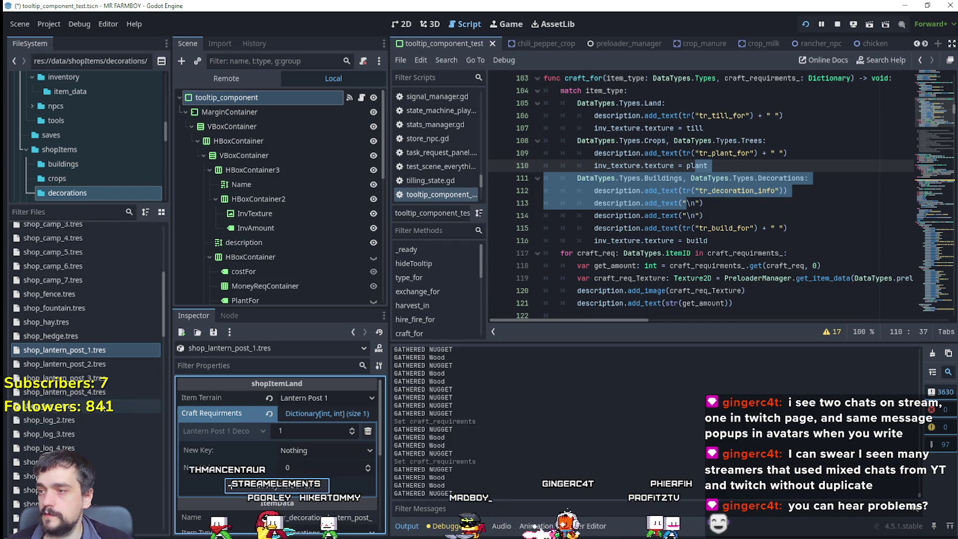
Add Lantern Post 2 Deco, amount 1, to shop_lantern_post_2's Craft Requirements
{"action": "key", "text": "Down"}
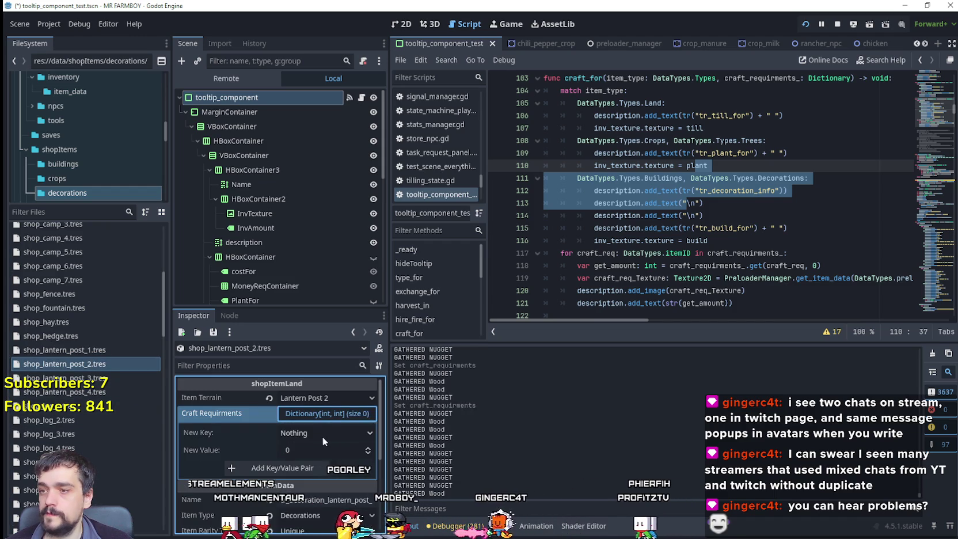
{"action": "left_click", "coordinate": [323, 440]}
{"action": "left_click_drag", "start_coordinate": [386, 146], "coordinate": [387, 315]}
{"action": "scroll", "coordinate": [388, 326], "scroll_direction": "down", "scroll_amount": 10}
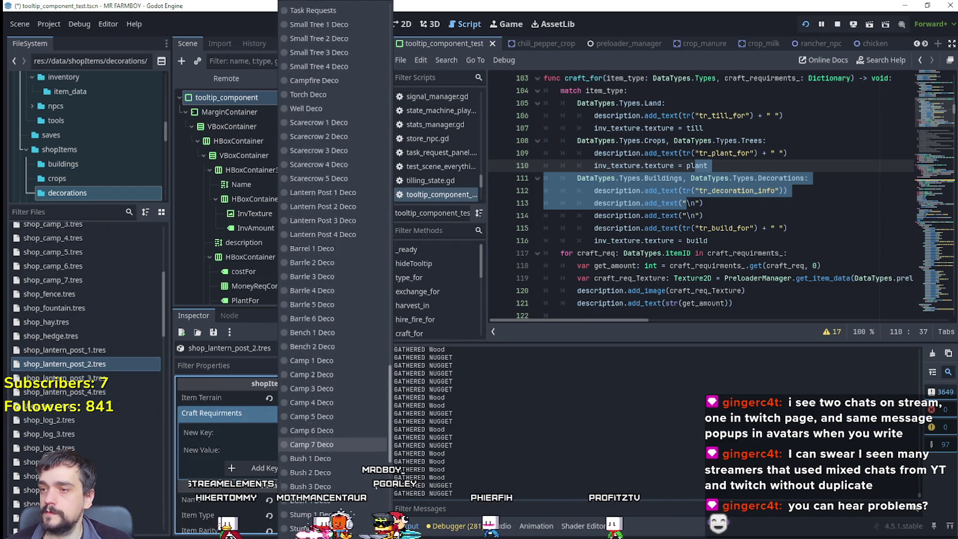
{"action": "scroll", "coordinate": [333, 259], "scroll_direction": "down", "scroll_amount": 3}
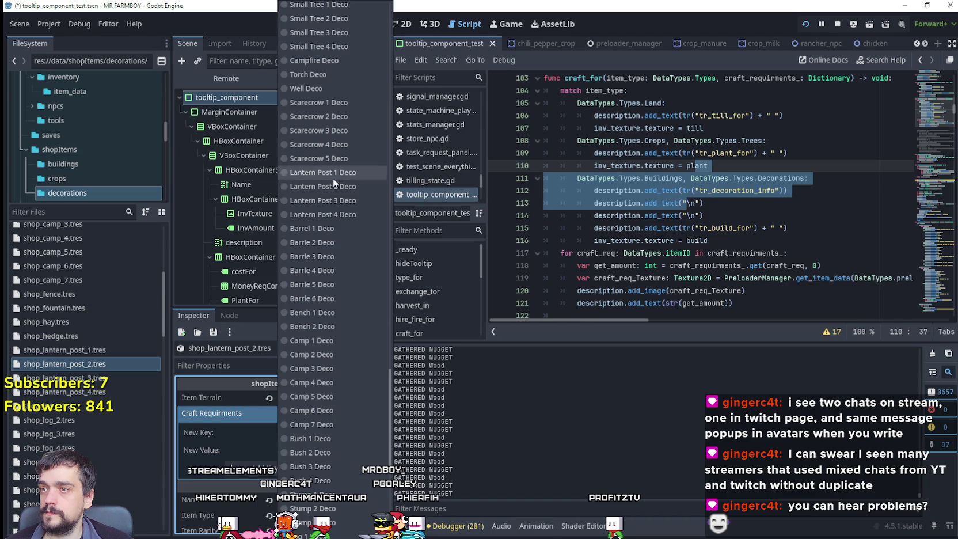
{"action": "left_click", "coordinate": [334, 184]}
{"action": "scroll", "coordinate": [315, 452], "scroll_direction": "up", "scroll_amount": 1}
{"action": "left_click", "coordinate": [315, 473]}
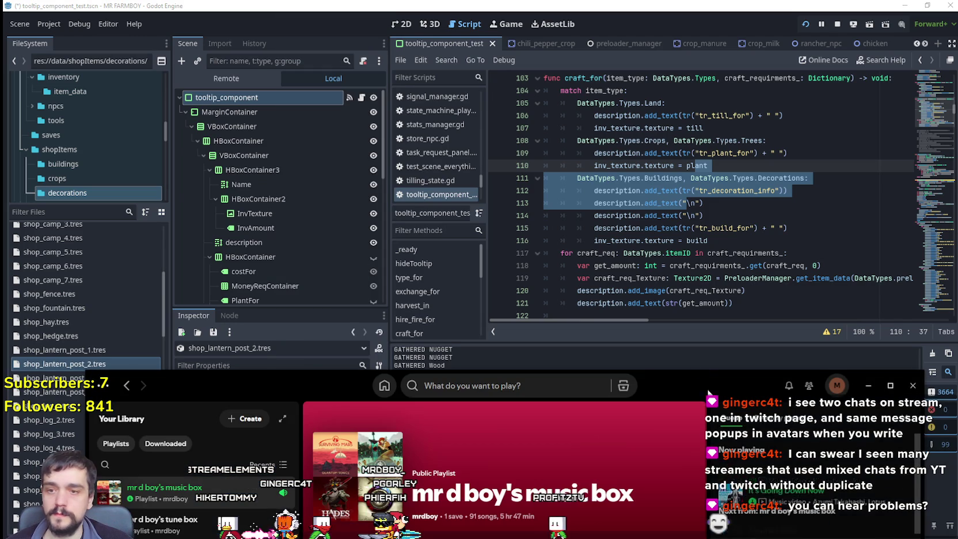
{"action": "left_click_drag", "start_coordinate": [695, 379], "coordinate": [696, 39]}
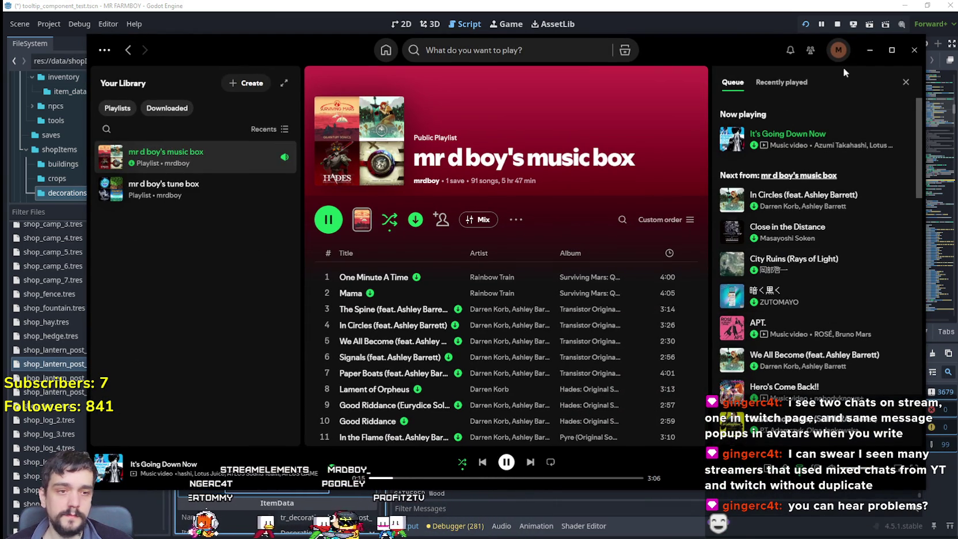
{"action": "key", "text": "super+Down"}
{"action": "left_click", "coordinate": [64, 379]}
Give shop_lantern_post_3 a Craft Requirements entry of Lantern Post 3 Deco, amount 1
{"action": "left_click", "coordinate": [341, 414]}
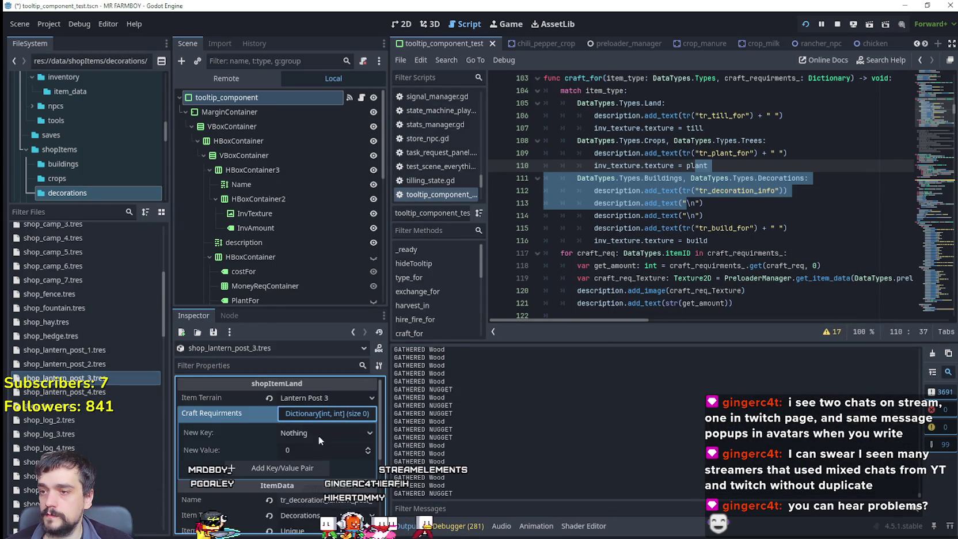
{"action": "left_click", "coordinate": [323, 432]}
{"action": "left_click_drag", "start_coordinate": [387, 122], "coordinate": [385, 492]}
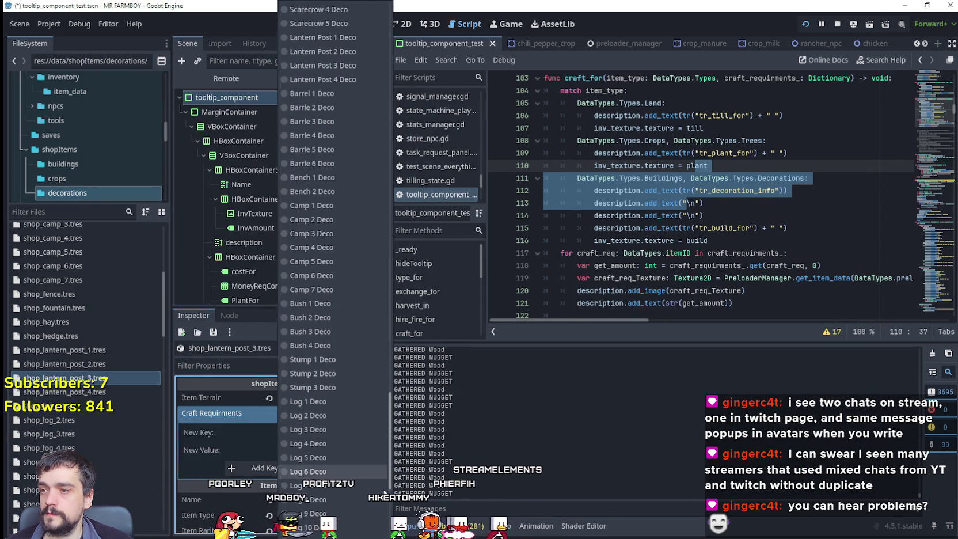
{"action": "scroll", "coordinate": [391, 470], "scroll_direction": "up", "scroll_amount": 3}
{"action": "scroll", "coordinate": [390, 470], "scroll_direction": "up", "scroll_amount": 3}
{"action": "left_click", "coordinate": [338, 205]}
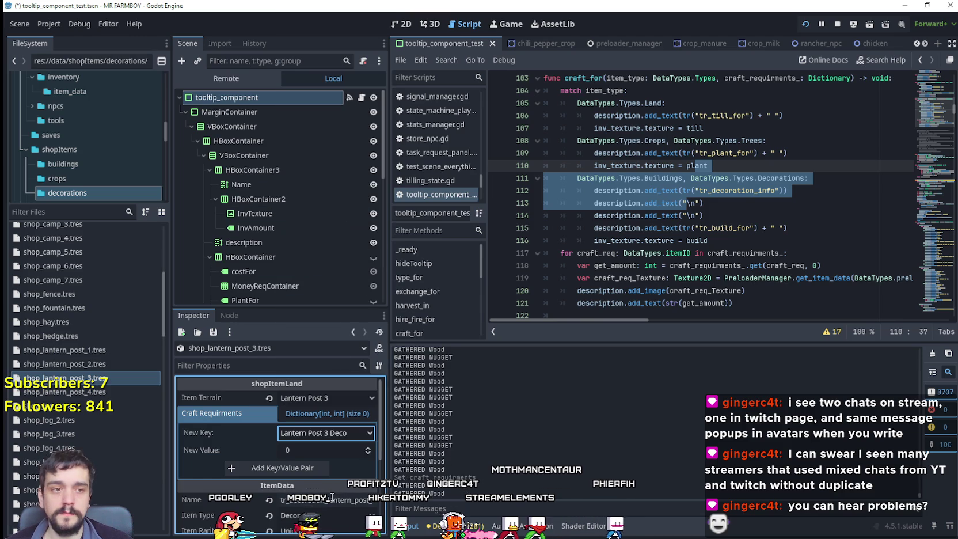
{"action": "left_click", "coordinate": [276, 468]}
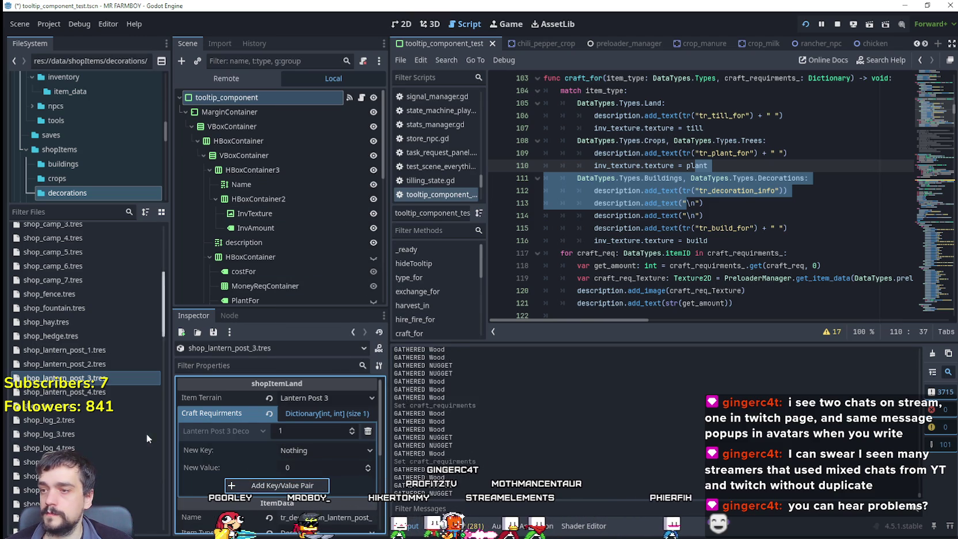
Add Lantern Post 4 Deco, amount 1, to shop_lantern_post_4, then select shop_log_1
{"action": "left_click", "coordinate": [116, 391]}
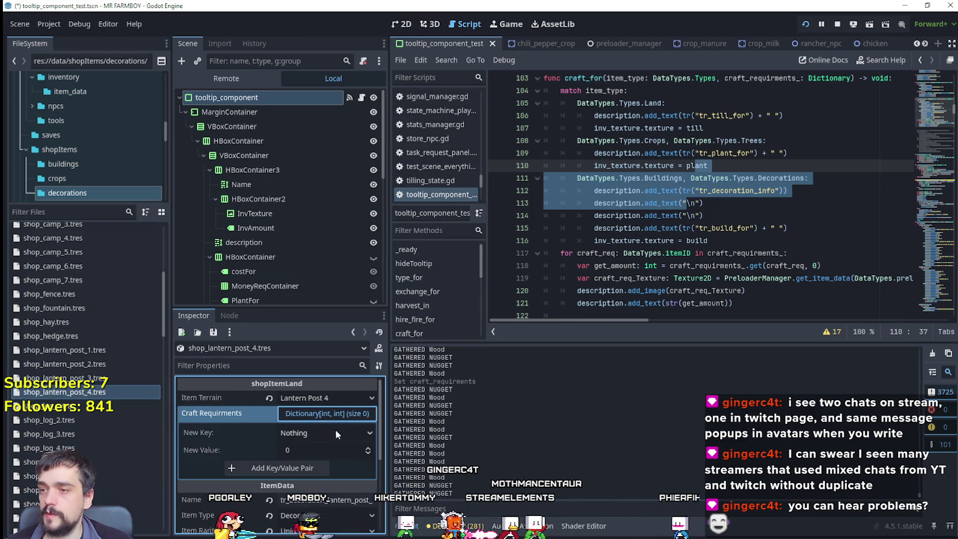
{"action": "left_click", "coordinate": [336, 432]}
{"action": "scroll", "coordinate": [375, 465], "scroll_direction": "down", "scroll_amount": 15}
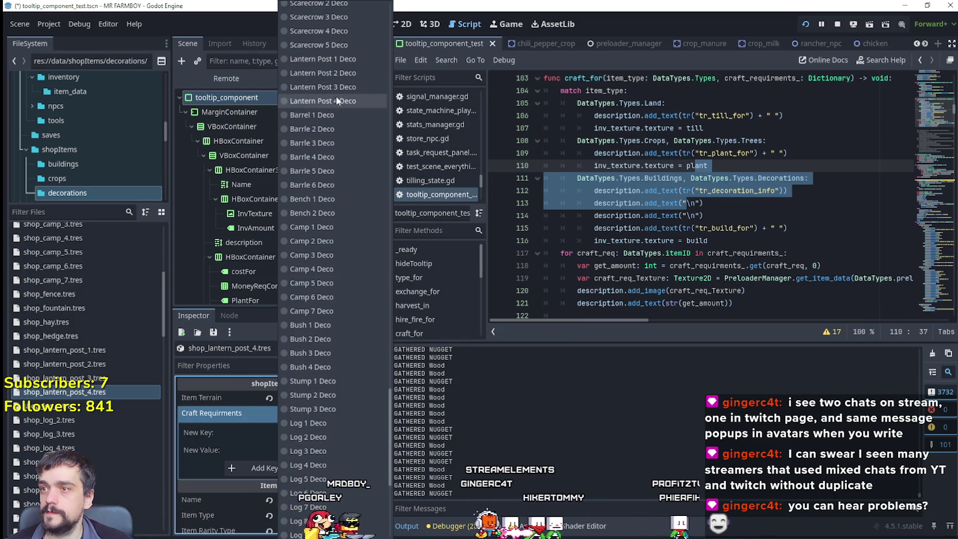
{"action": "left_click", "coordinate": [336, 94]}
{"action": "type", "text": "1"}
{"action": "left_click", "coordinate": [298, 470]}
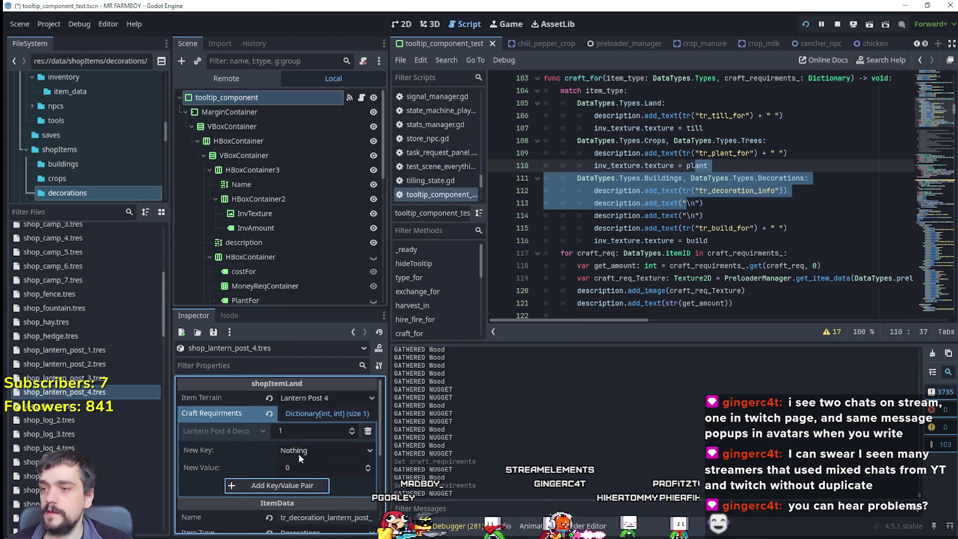
{"action": "scroll", "coordinate": [71, 390], "scroll_direction": "down", "scroll_amount": 3}
{"action": "left_click", "coordinate": [75, 329]}
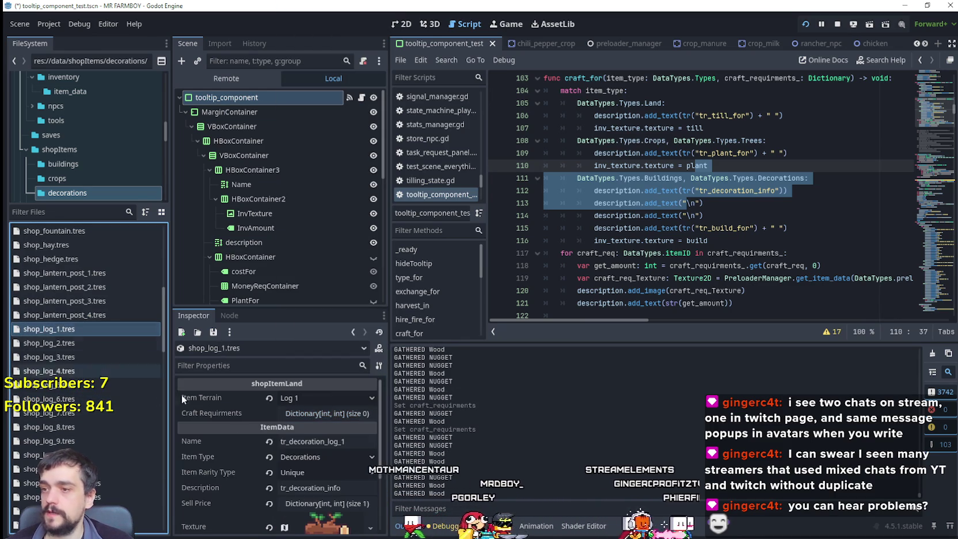
Give shop_log_1 a Craft Requirements entry of Log 1 Deco, amount 1
{"action": "left_click", "coordinate": [287, 413]}
{"action": "left_click", "coordinate": [334, 435]}
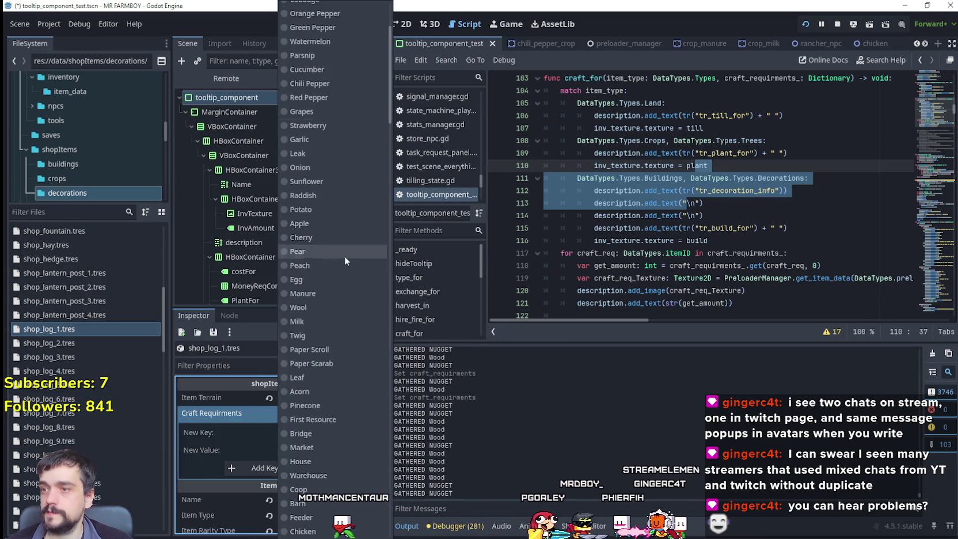
{"action": "left_click_drag", "start_coordinate": [394, 103], "coordinate": [412, 446]}
{"action": "scroll", "coordinate": [340, 368], "scroll_direction": "down", "scroll_amount": 3}
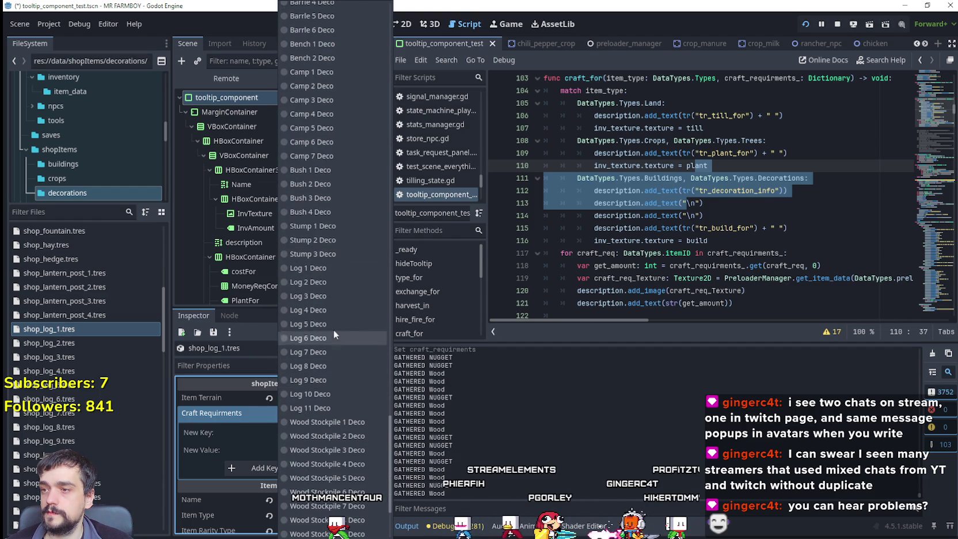
{"action": "left_click", "coordinate": [337, 270]}
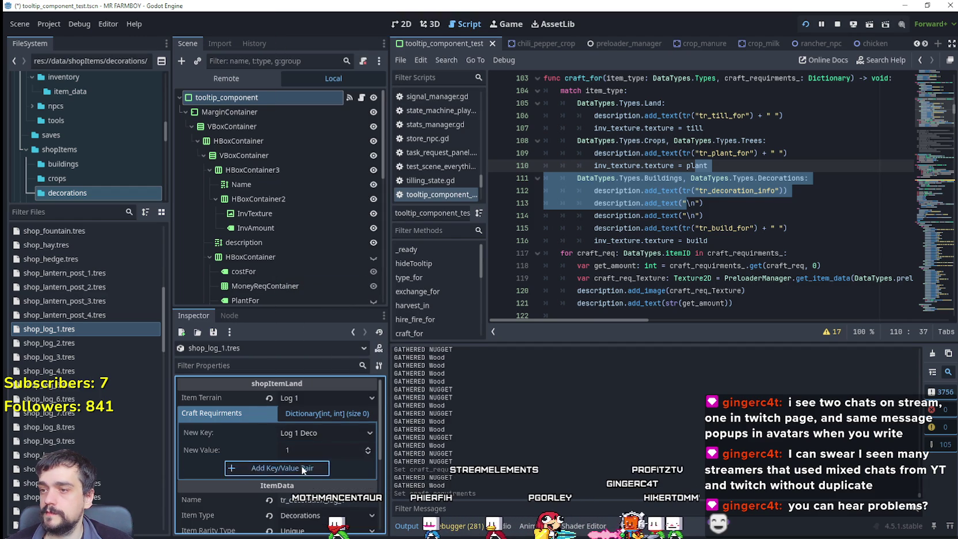
{"action": "left_click", "coordinate": [301, 469]}
Add Log 2 Deco and Log 3 Deco requirements, amount 1, to shop_log_2 and shop_log_3
{"action": "left_click", "coordinate": [104, 343]}
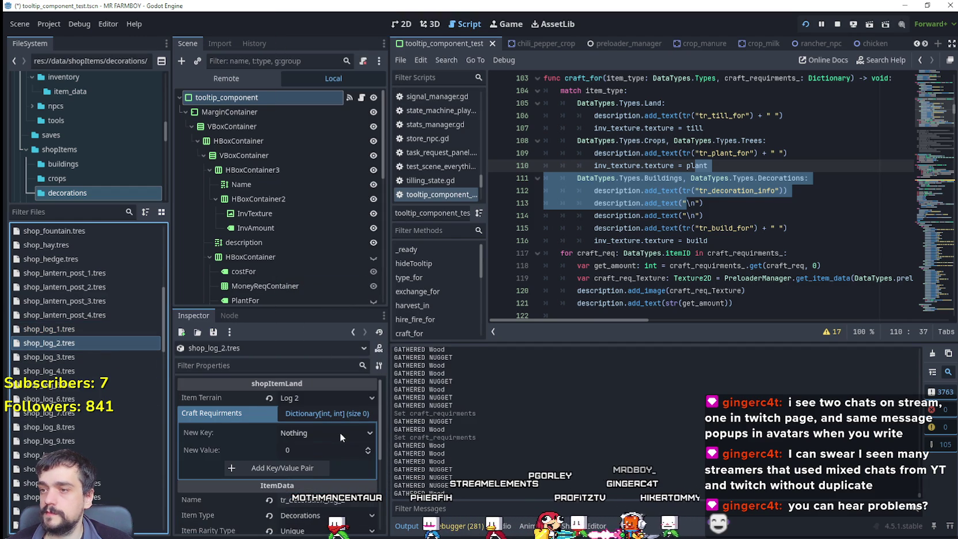
{"action": "left_click", "coordinate": [329, 430]}
{"action": "scroll", "coordinate": [383, 401], "scroll_direction": "down", "scroll_amount": 10}
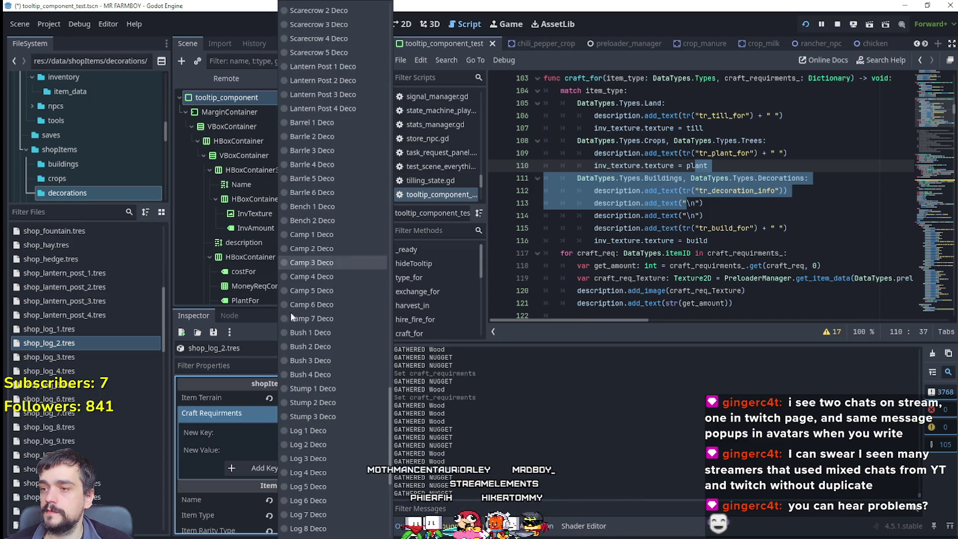
{"action": "scroll", "coordinate": [323, 376], "scroll_direction": "down", "scroll_amount": 5}
{"action": "left_click", "coordinate": [320, 311]}
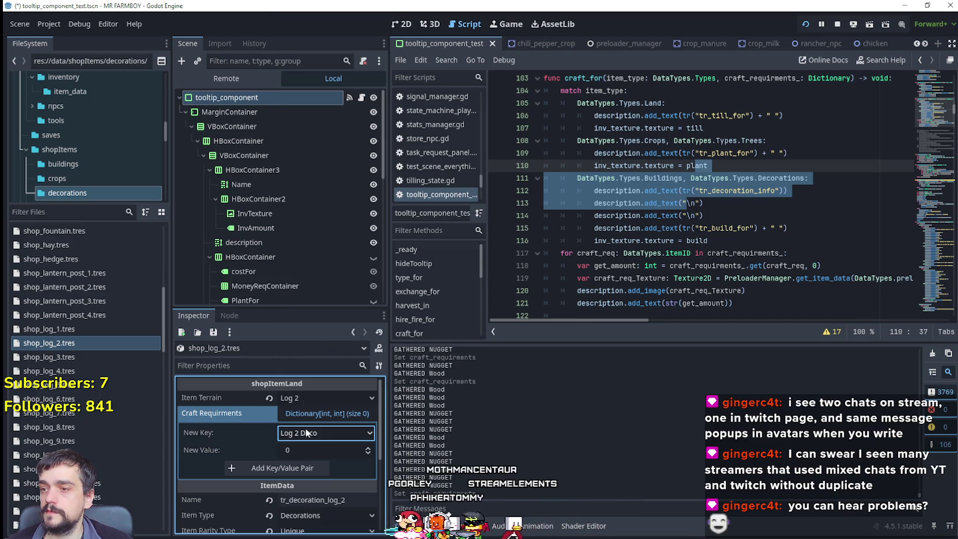
{"action": "left_click", "coordinate": [302, 466]}
{"action": "left_click", "coordinate": [72, 354]}
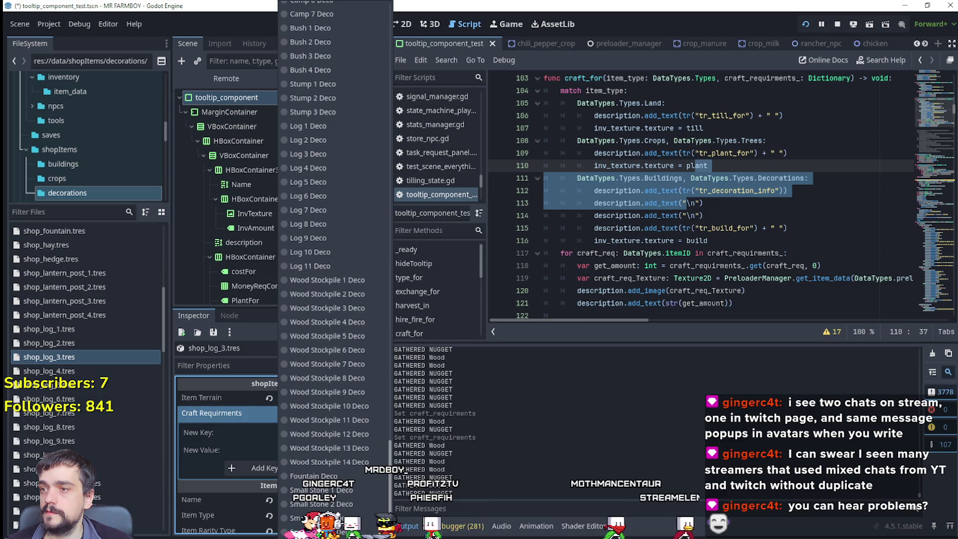
{"action": "left_click", "coordinate": [321, 154]}
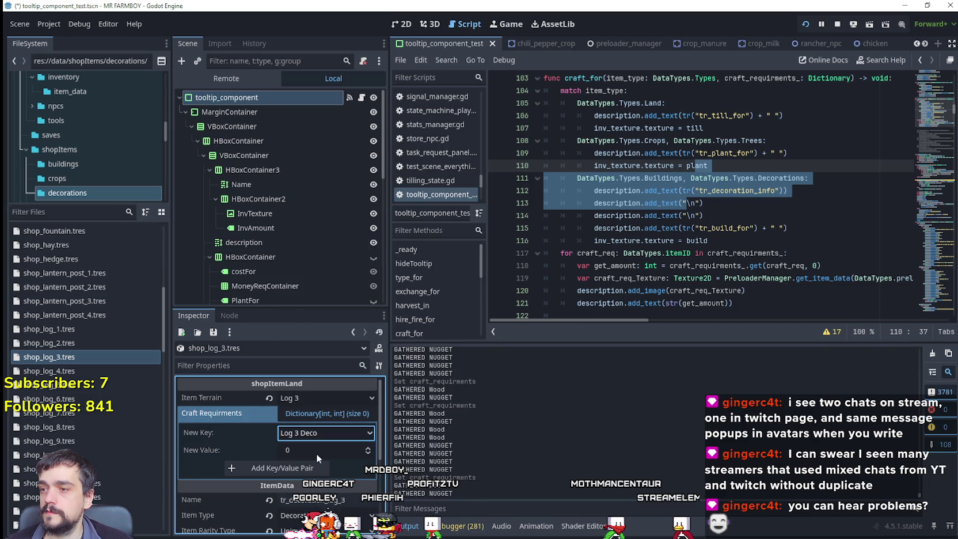
{"action": "left_click", "coordinate": [302, 468]}
Give shop_log_4 and shop_log_5 their Log 4 and Log 5 Deco requirements, amount 1
{"action": "left_click", "coordinate": [122, 371]}
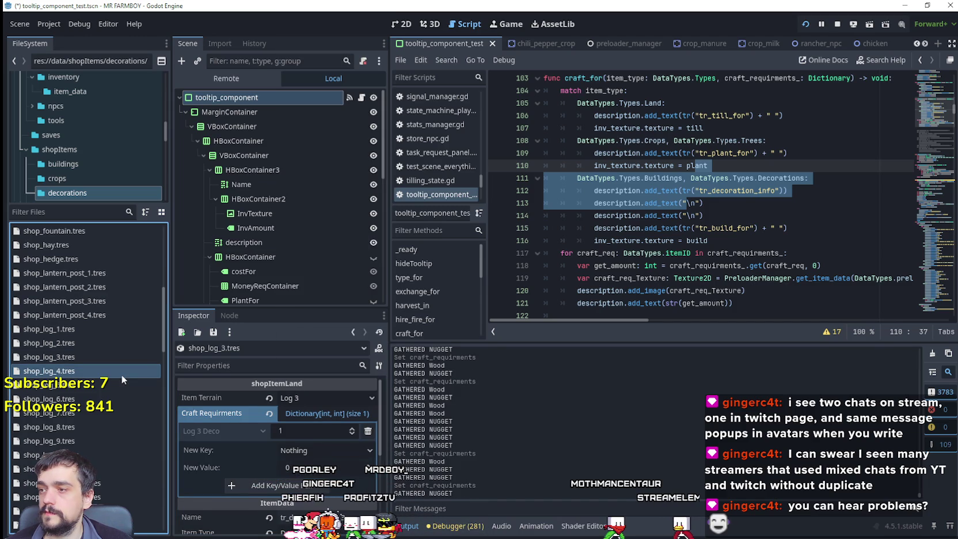
{"action": "left_click", "coordinate": [310, 434]}
{"action": "left_click_drag", "start_coordinate": [396, 97], "coordinate": [396, 478]}
{"action": "scroll", "coordinate": [350, 431], "scroll_direction": "down", "scroll_amount": 3}
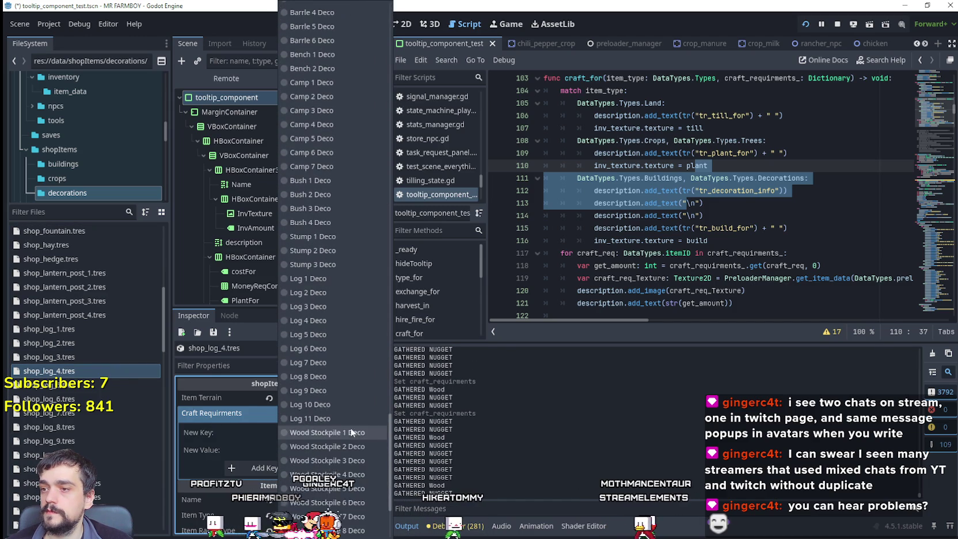
{"action": "left_click", "coordinate": [313, 331]}
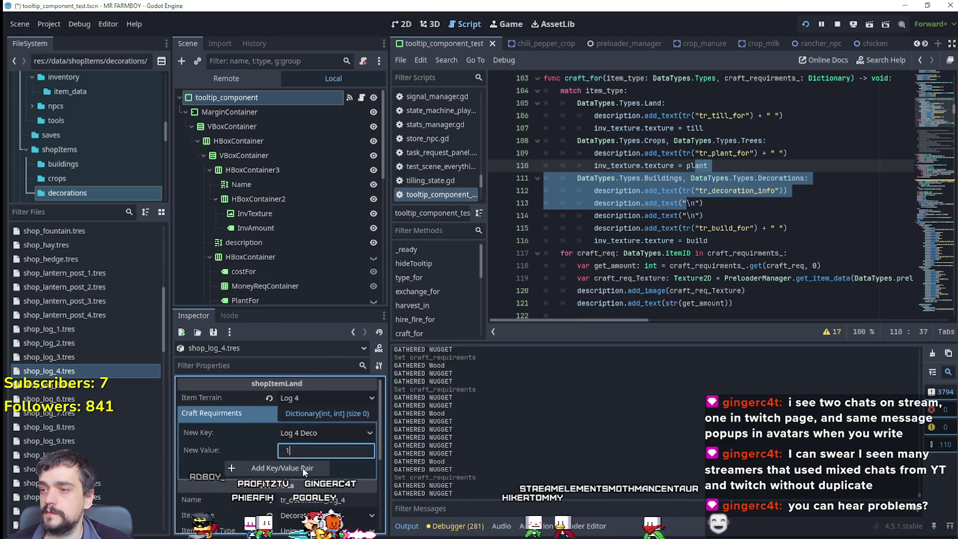
{"action": "left_click", "coordinate": [49, 384]}
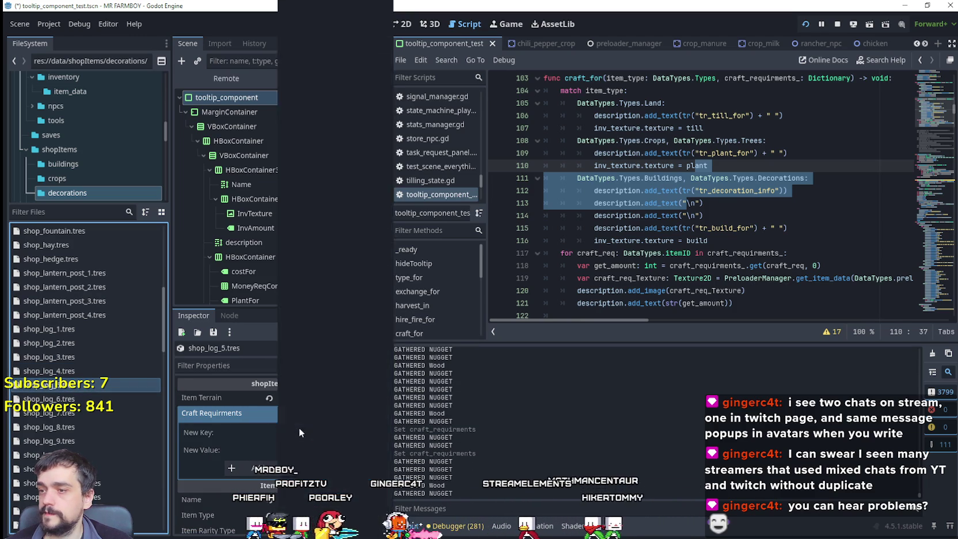
{"action": "left_click", "coordinate": [299, 427]}
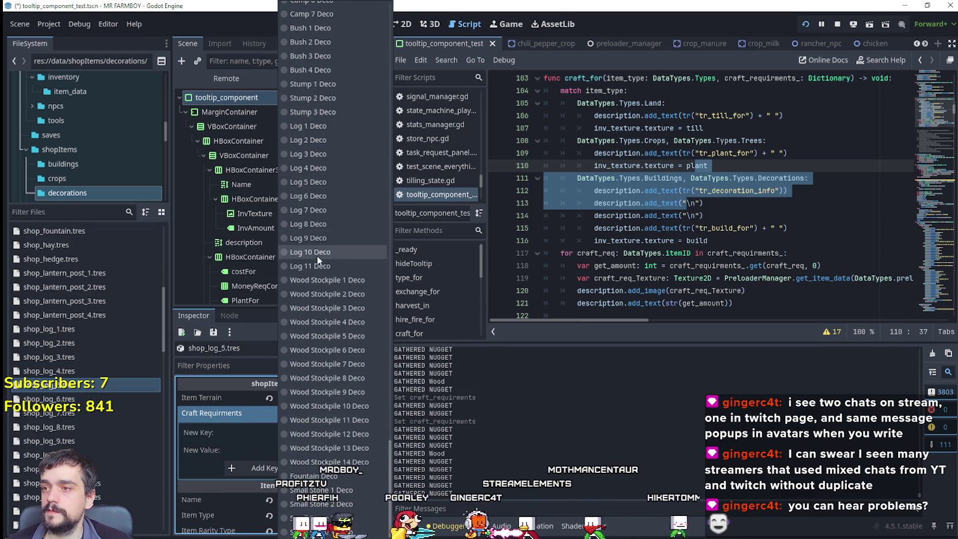
{"action": "left_click", "coordinate": [304, 180]}
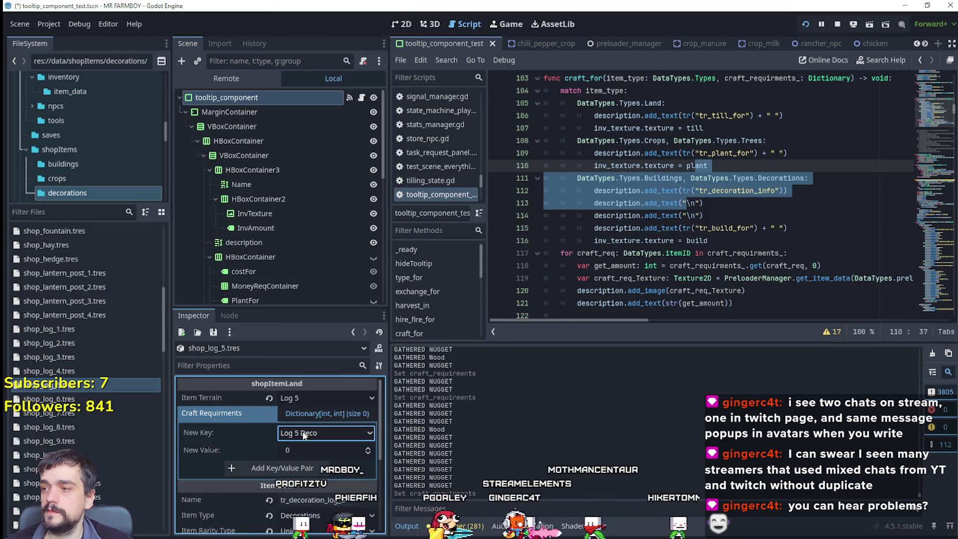
{"action": "left_click", "coordinate": [291, 468]}
Add Log 6 Deco, amount 1, to shop_log_6's Craft Requirements
{"action": "left_click", "coordinate": [49, 399]}
{"action": "left_click", "coordinate": [347, 432]}
{"action": "scroll", "coordinate": [381, 191], "scroll_direction": "down", "scroll_amount": 5}
{"action": "left_click", "coordinate": [305, 197]}
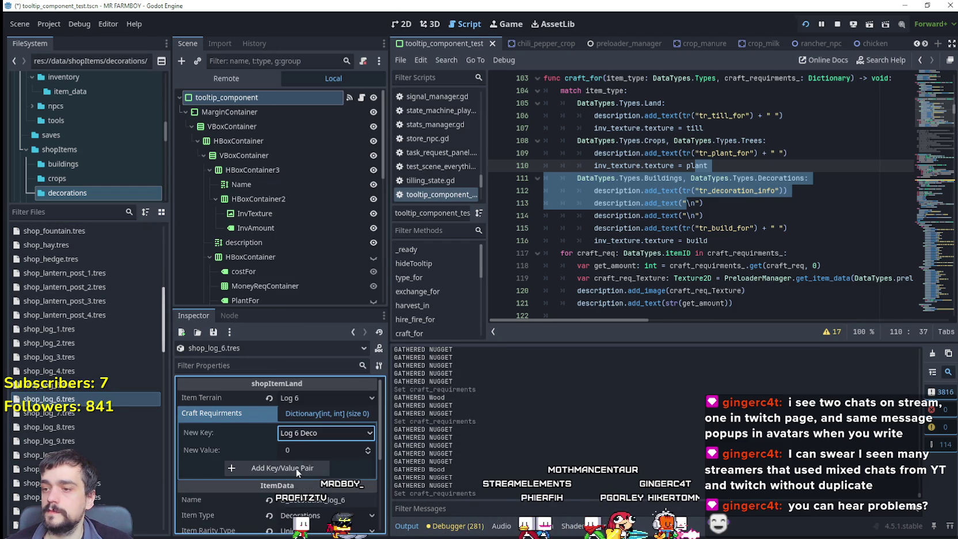
{"action": "left_click", "coordinate": [286, 468]}
Add Log 7 Deco, amount 1, to shop_log_7's Craft Requirements
{"action": "left_click", "coordinate": [148, 415]}
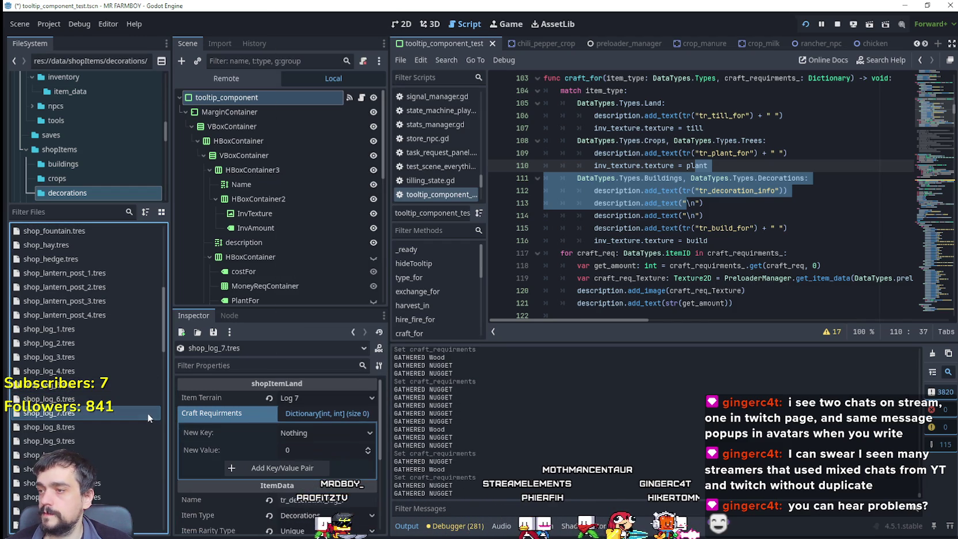
{"action": "left_click", "coordinate": [308, 436]}
{"action": "scroll", "coordinate": [323, 231], "scroll_direction": "down", "scroll_amount": 5}
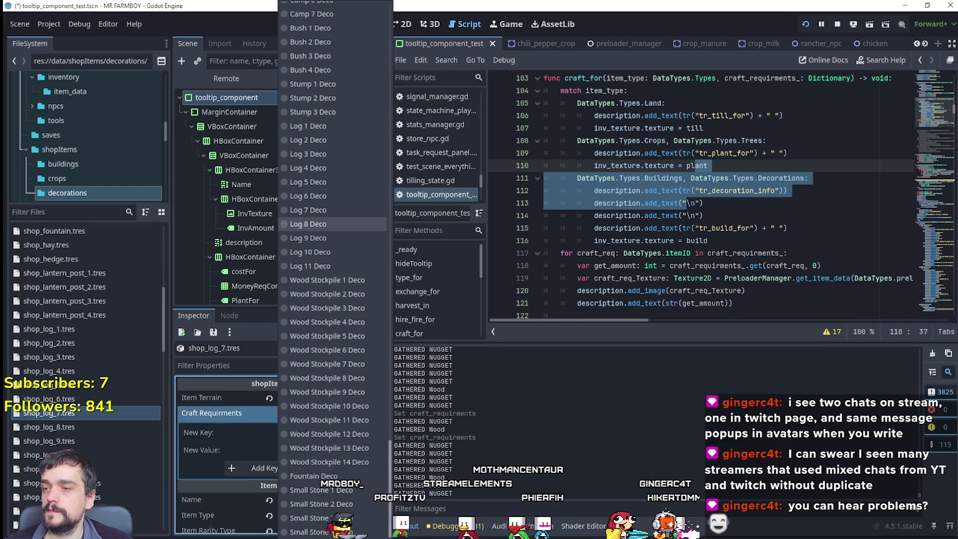
{"action": "left_click", "coordinate": [320, 210]}
{"action": "left_click", "coordinate": [283, 467]}
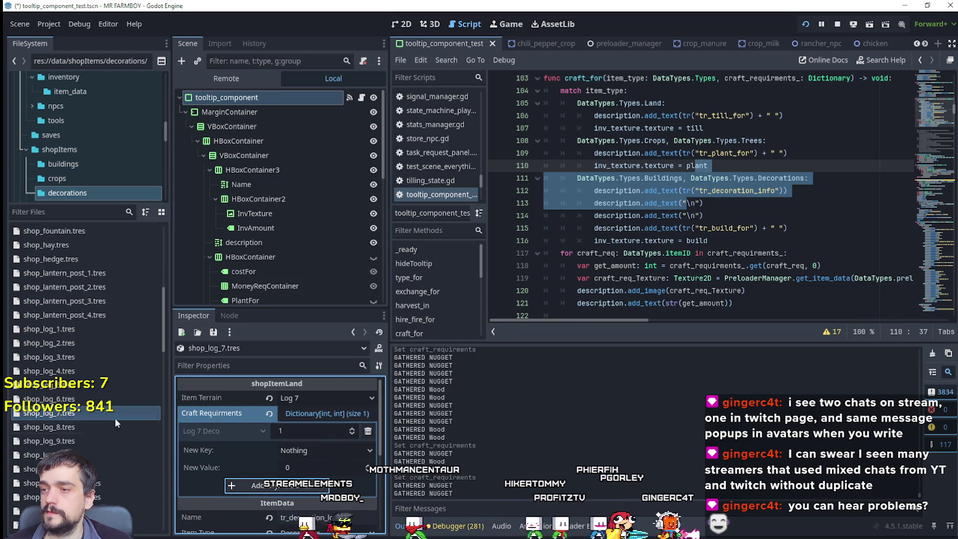
Add Log 8 Deco with amount 1 to shop_log_8's Craft Requirements
{"action": "left_click", "coordinate": [97, 427]}
{"action": "left_click", "coordinate": [319, 433]}
{"action": "scroll", "coordinate": [331, 265], "scroll_direction": "down", "scroll_amount": 5}
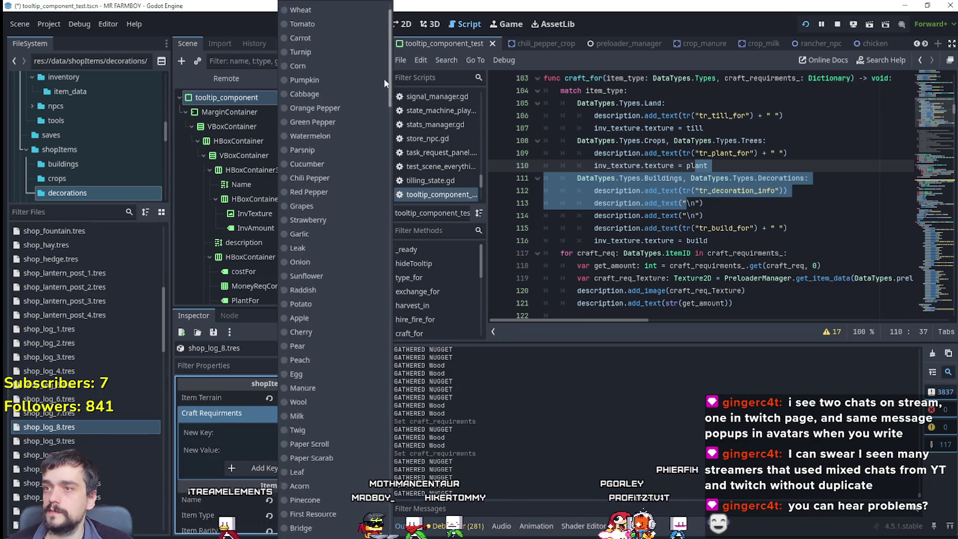
{"action": "left_click", "coordinate": [323, 223]}
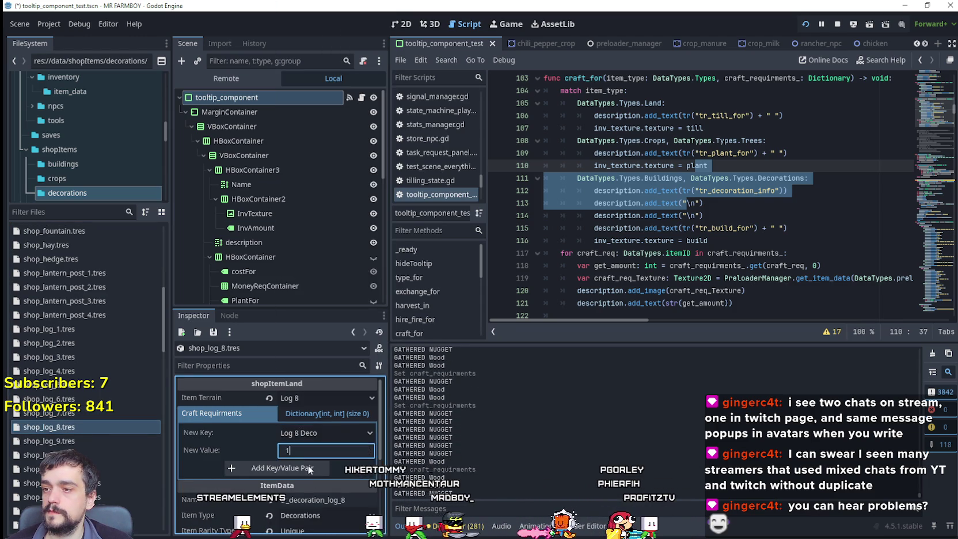
{"action": "type", "text": "1"}
{"action": "left_click", "coordinate": [311, 465]}
Add Log 9 Deco, amount 1, to shop_log_9's Craft Requirements
{"action": "left_click", "coordinate": [140, 438]}
{"action": "left_click", "coordinate": [328, 432]}
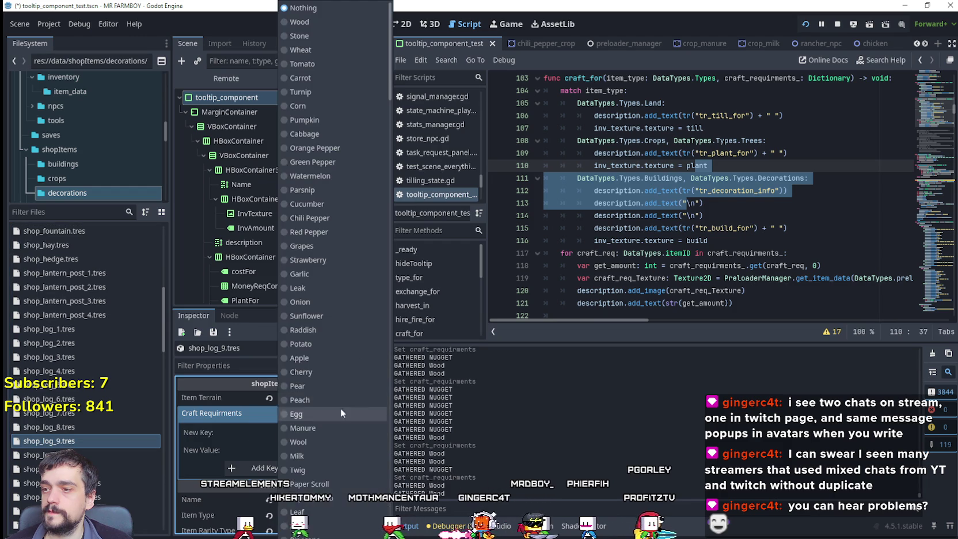
{"action": "left_click_drag", "start_coordinate": [389, 92], "coordinate": [390, 518]}
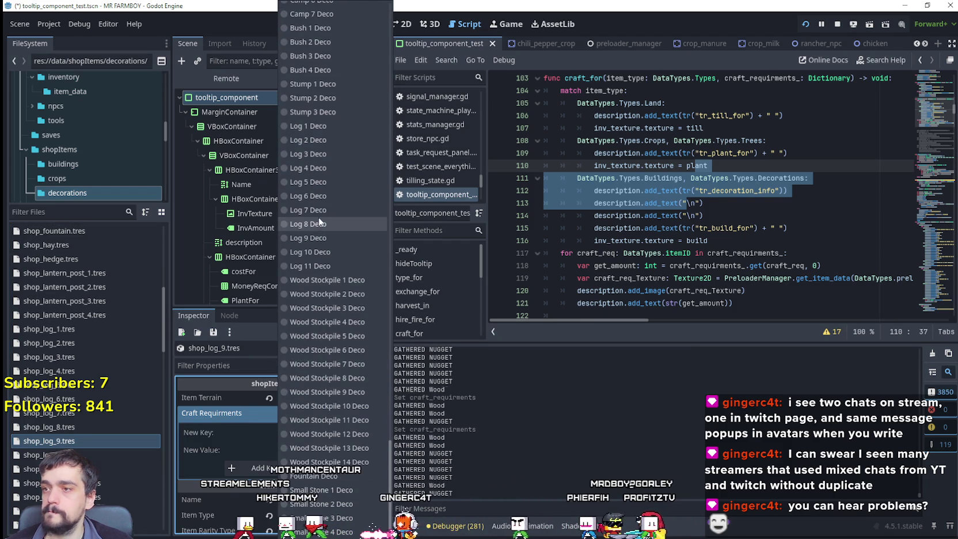
{"action": "left_click", "coordinate": [316, 236]}
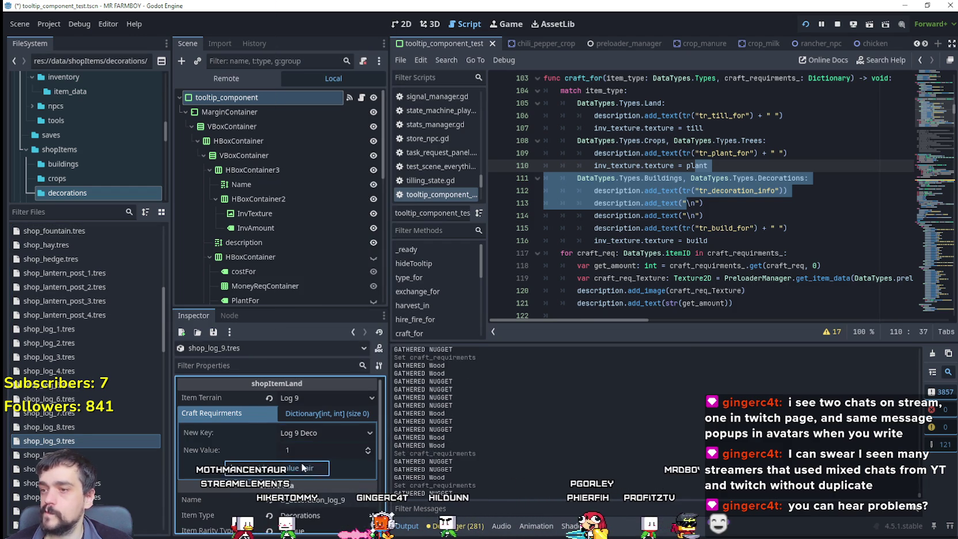
{"action": "left_click", "coordinate": [303, 468]}
Add Log 10 Deco, amount 1, to shop_log_10's Craft Requirements
{"action": "left_click", "coordinate": [91, 457]}
{"action": "left_click", "coordinate": [295, 413]}
{"action": "left_click", "coordinate": [311, 432]}
{"action": "left_click_drag", "start_coordinate": [390, 95], "coordinate": [391, 452]}
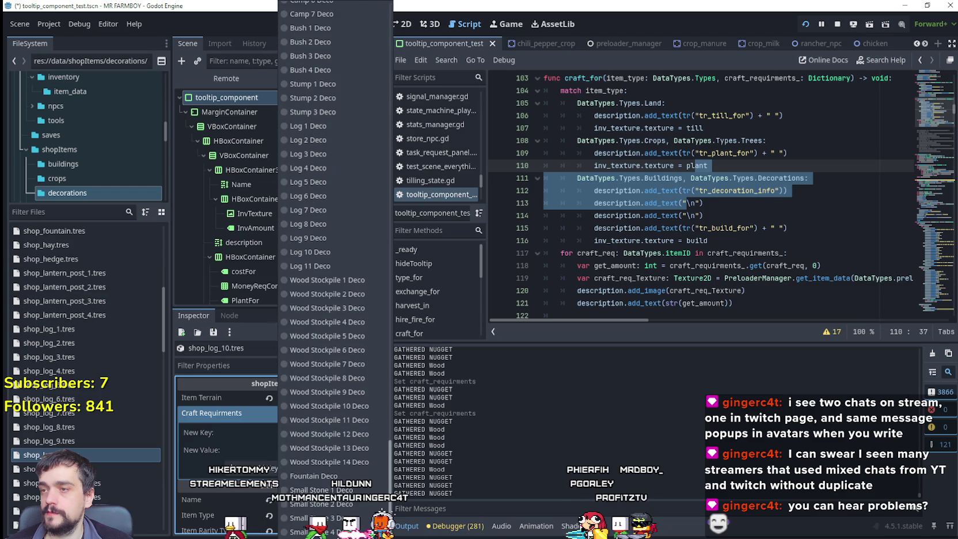
{"action": "left_click", "coordinate": [369, 447]}
{"action": "left_click", "coordinate": [288, 468]}
Add Log 11 Deco, amount 1, to shop_log_11 and save with Ctrl+S
{"action": "left_click", "coordinate": [96, 465]}
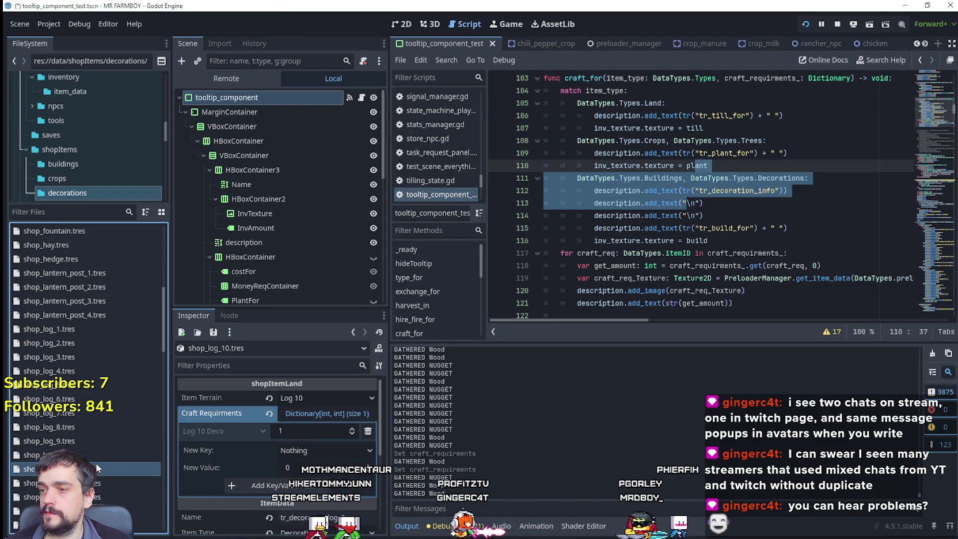
{"action": "left_click", "coordinate": [326, 432]}
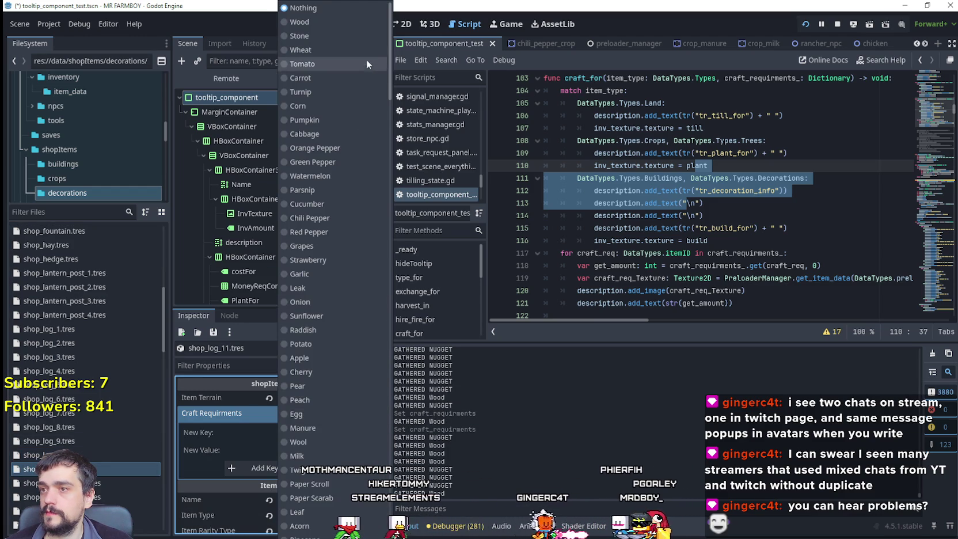
{"action": "scroll", "coordinate": [334, 403], "scroll_direction": "down", "scroll_amount": 10}
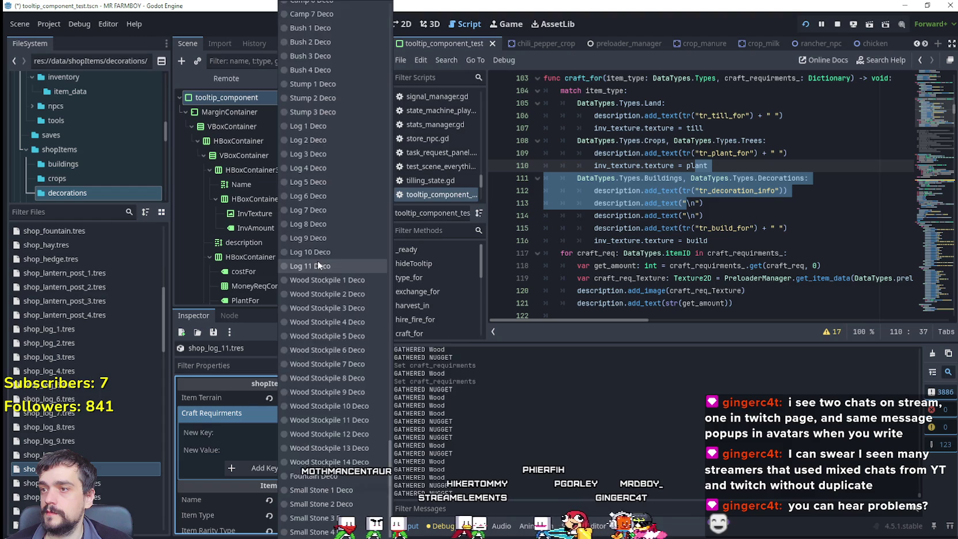
{"action": "left_click", "coordinate": [318, 262]}
{"action": "left_click", "coordinate": [293, 469]}
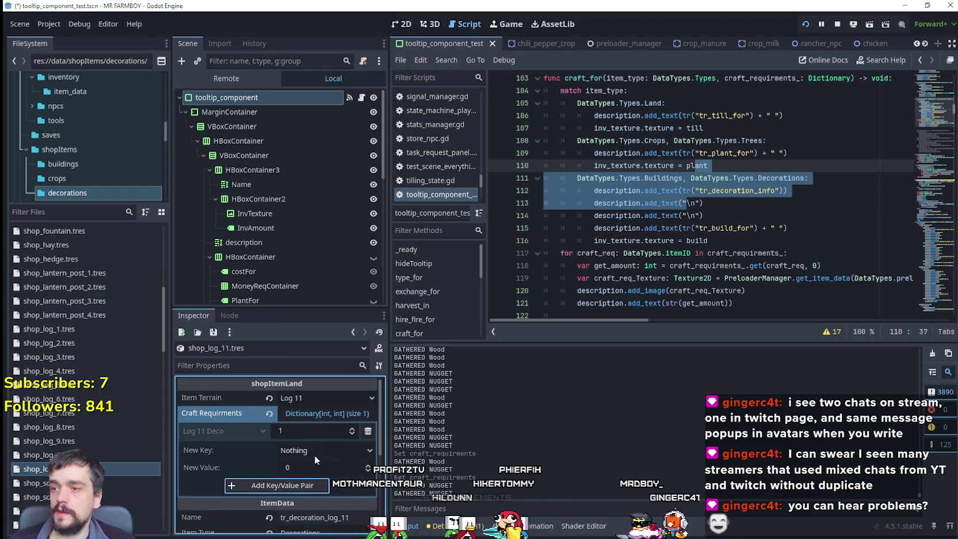
{"action": "key", "text": "ctrl+s"}
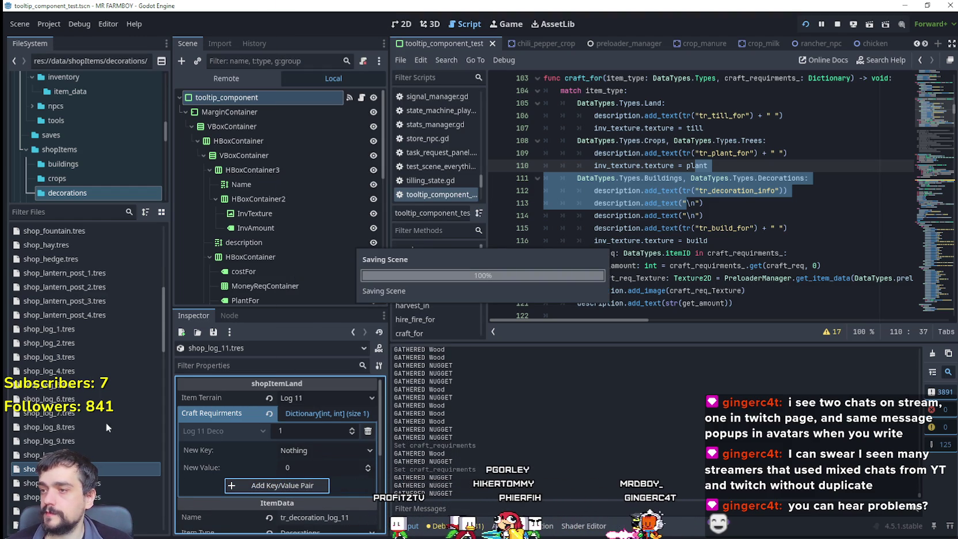
Give shop_scarescrow_1.tres a Craft Requirements entry of Scarecrow 1 Deco, amount 1
{"action": "scroll", "coordinate": [98, 368], "scroll_direction": "down", "scroll_amount": 5}
{"action": "left_click", "coordinate": [86, 329]}
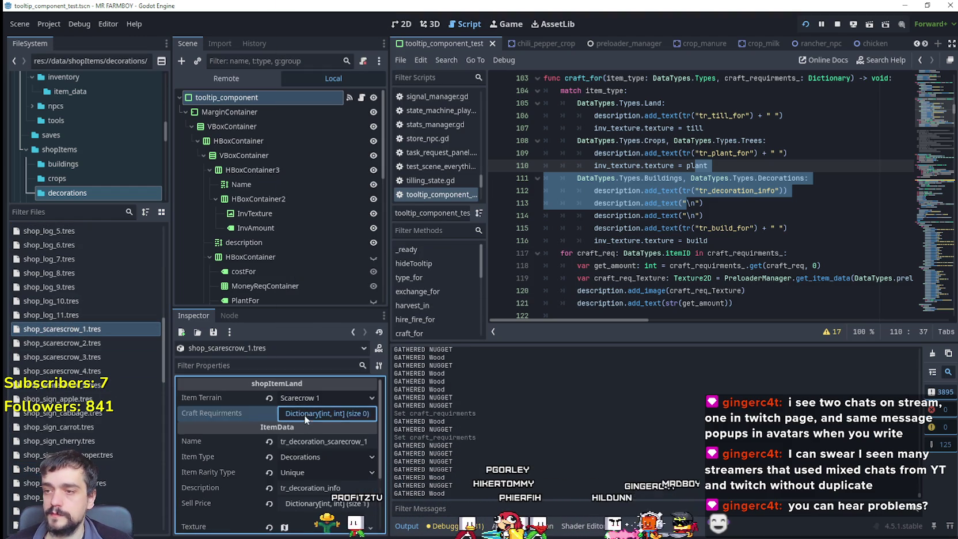
{"action": "left_click", "coordinate": [305, 413]}
{"action": "left_click", "coordinate": [312, 431]}
{"action": "scroll", "coordinate": [374, 342], "scroll_direction": "down", "scroll_amount": 10}
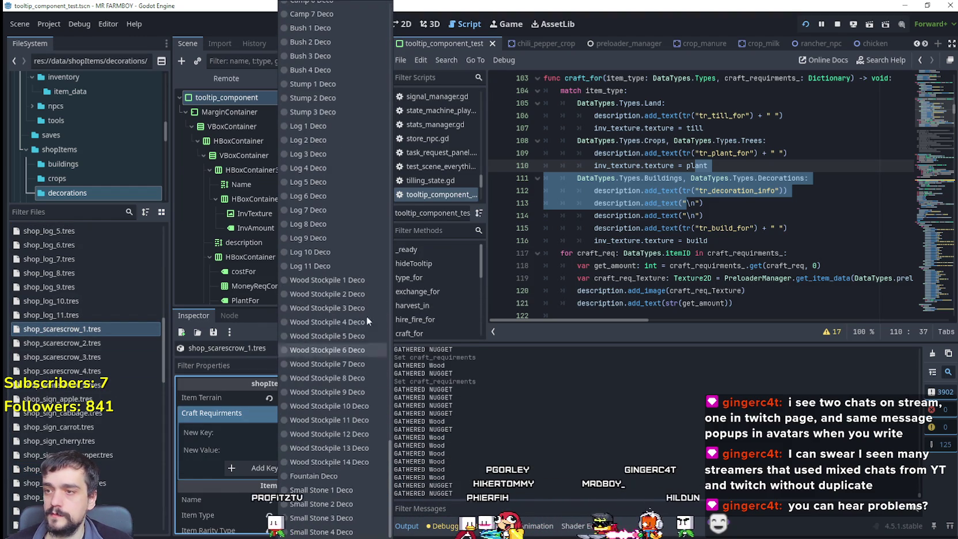
{"action": "scroll", "coordinate": [346, 262], "scroll_direction": "down", "scroll_amount": 8}
{"action": "scroll", "coordinate": [342, 258], "scroll_direction": "down", "scroll_amount": 8}
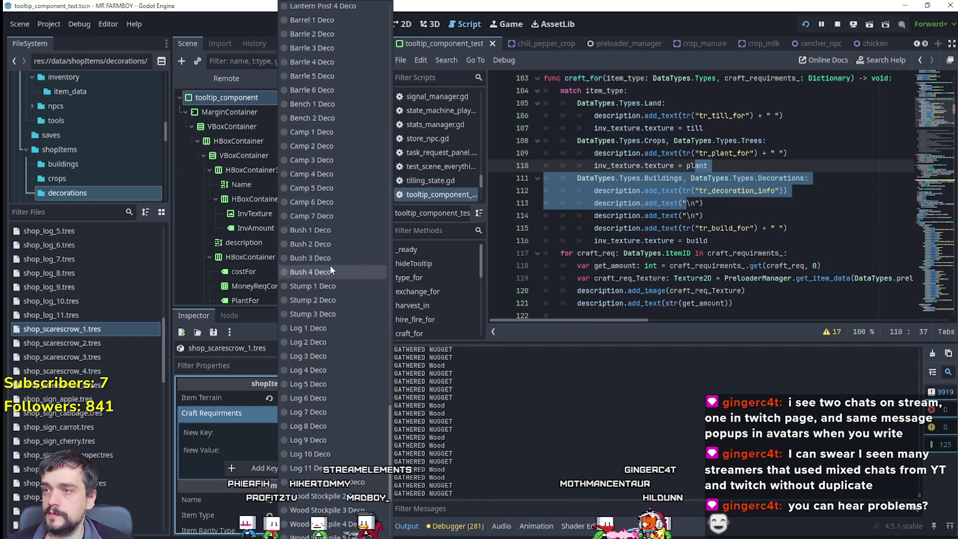
{"action": "scroll", "coordinate": [330, 255], "scroll_direction": "up", "scroll_amount": 5}
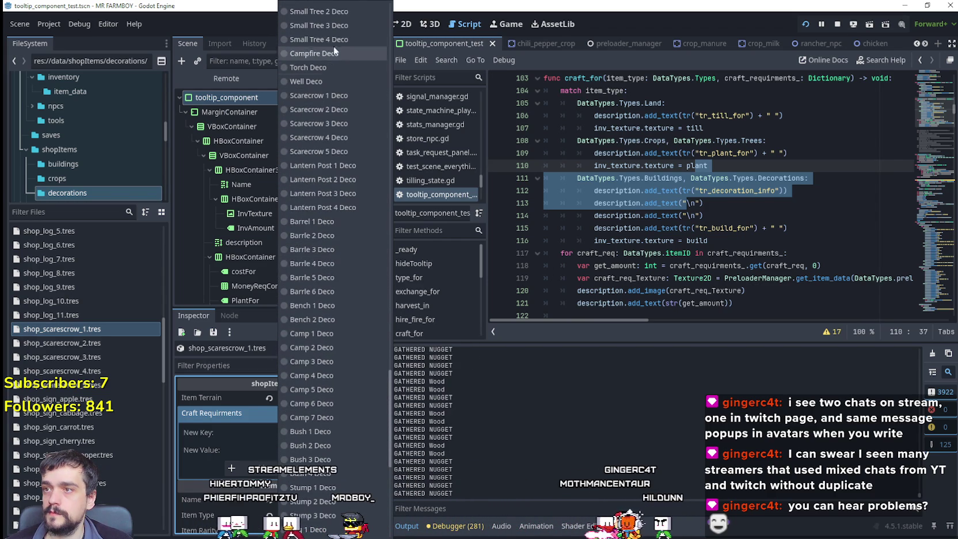
{"action": "scroll", "coordinate": [331, 43], "scroll_direction": "up", "scroll_amount": 2}
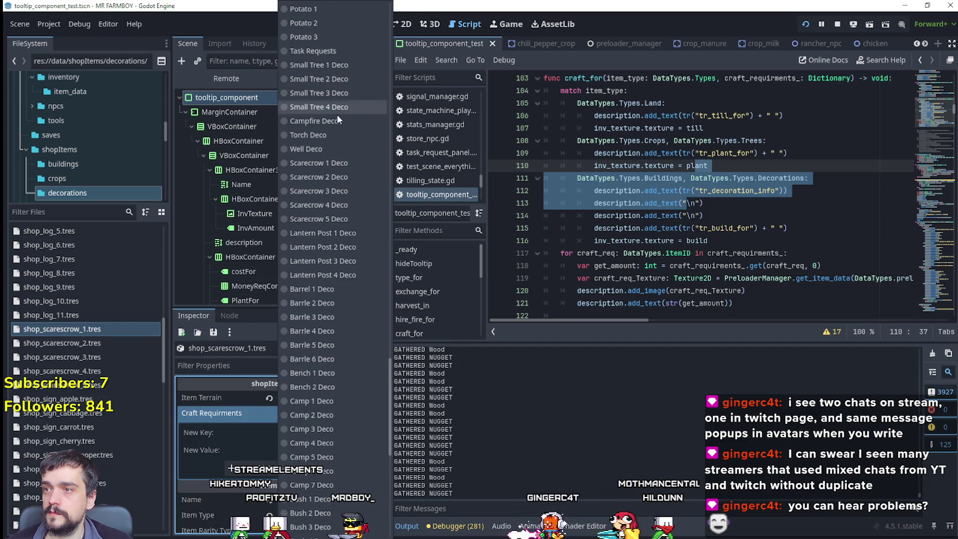
{"action": "left_click", "coordinate": [334, 166]}
{"action": "left_click", "coordinate": [294, 467]}
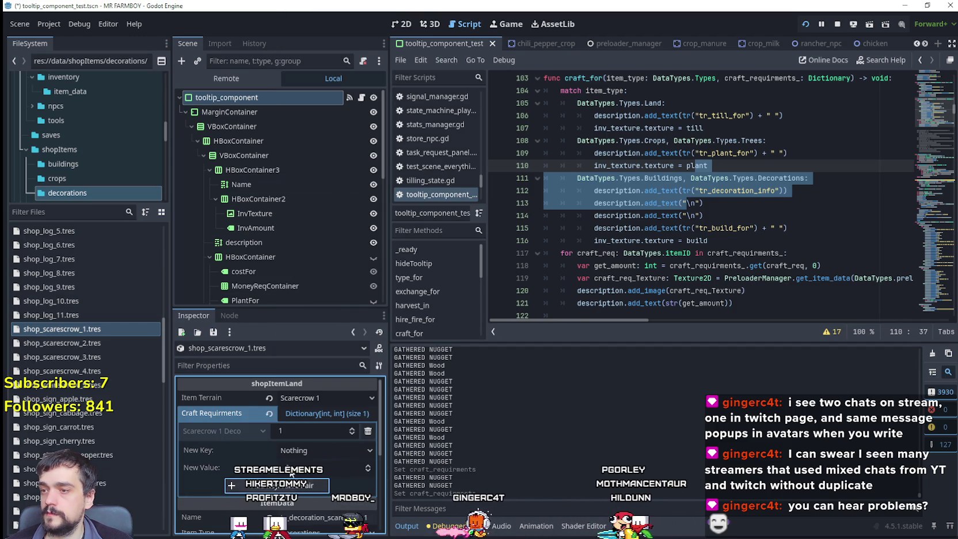
Give shop_scarescrow_2.tres a Craft Requirements entry of Scarecrow 2 Deco, amount 1
{"action": "left_click", "coordinate": [81, 344]}
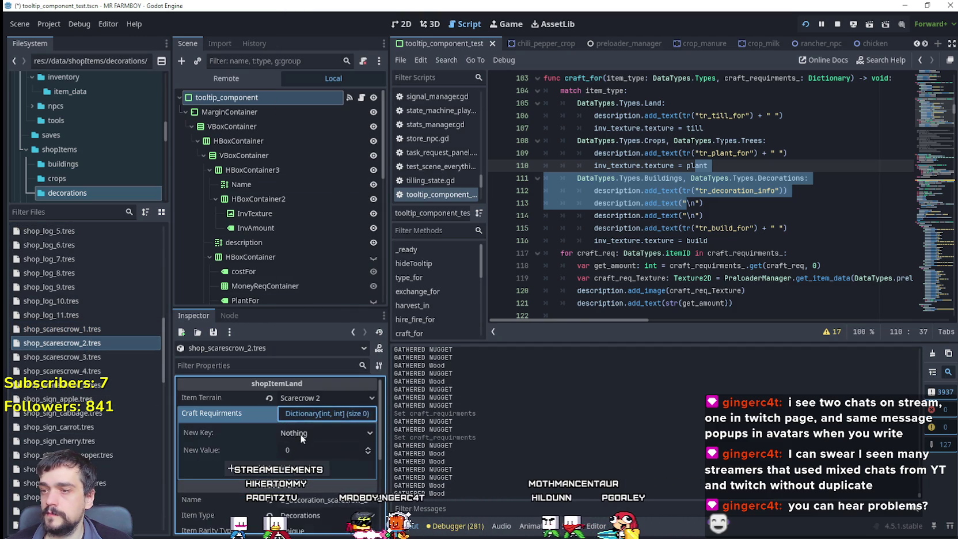
{"action": "left_click", "coordinate": [300, 433]}
{"action": "left_click_drag", "start_coordinate": [389, 186], "coordinate": [392, 388]}
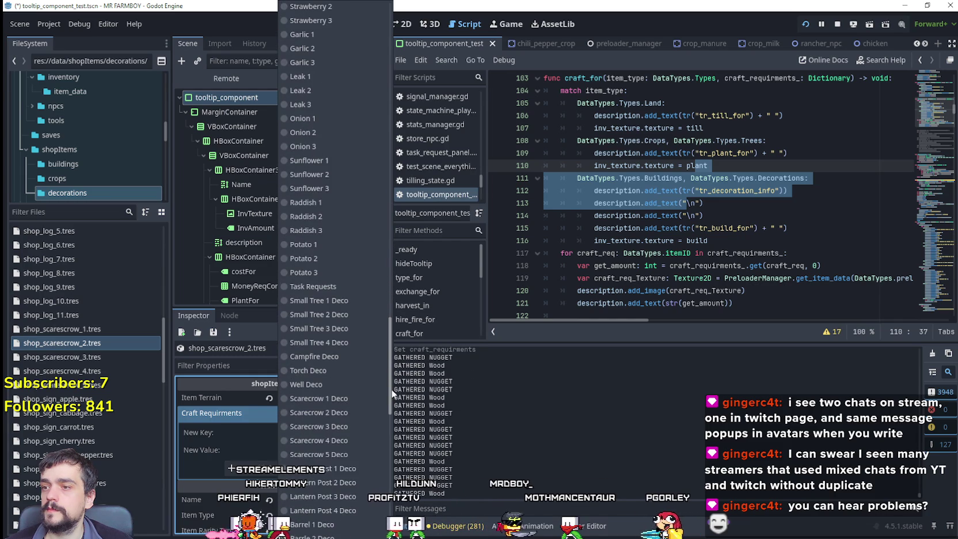
{"action": "left_click", "coordinate": [352, 413]}
{"action": "left_click", "coordinate": [319, 452]}
{"action": "type", "text": "1"}
{"action": "left_click", "coordinate": [293, 468]}
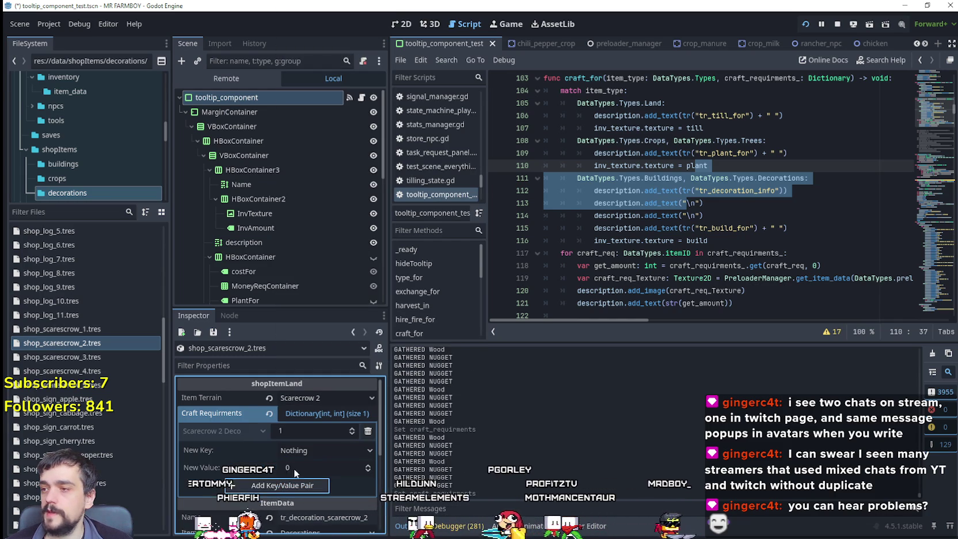
Give shop_scarescrow_3.tres a Craft Requirements entry of Scarecrow 3 Deco, amount 1
{"action": "left_click", "coordinate": [118, 359]}
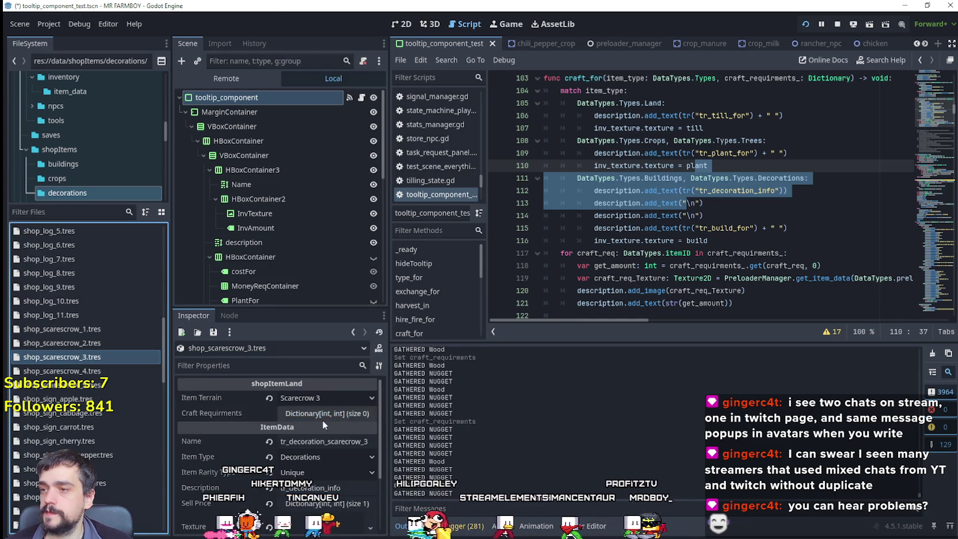
{"action": "left_click", "coordinate": [314, 432]}
{"action": "scroll", "coordinate": [374, 289], "scroll_direction": "down", "scroll_amount": 3}
{"action": "scroll", "coordinate": [379, 315], "scroll_direction": "down", "scroll_amount": 10}
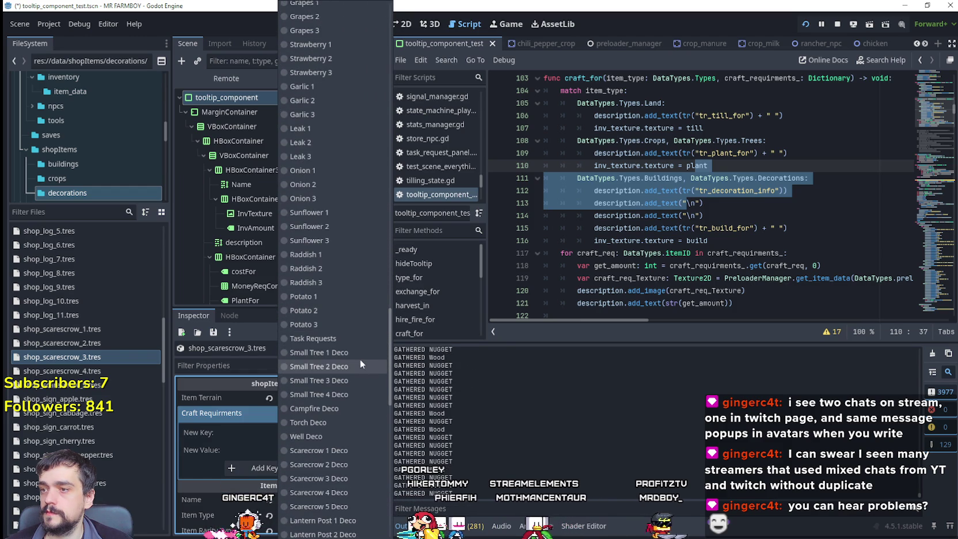
{"action": "scroll", "coordinate": [361, 360], "scroll_direction": "up", "scroll_amount": 10}
{"action": "scroll", "coordinate": [360, 357], "scroll_direction": "down", "scroll_amount": 20}
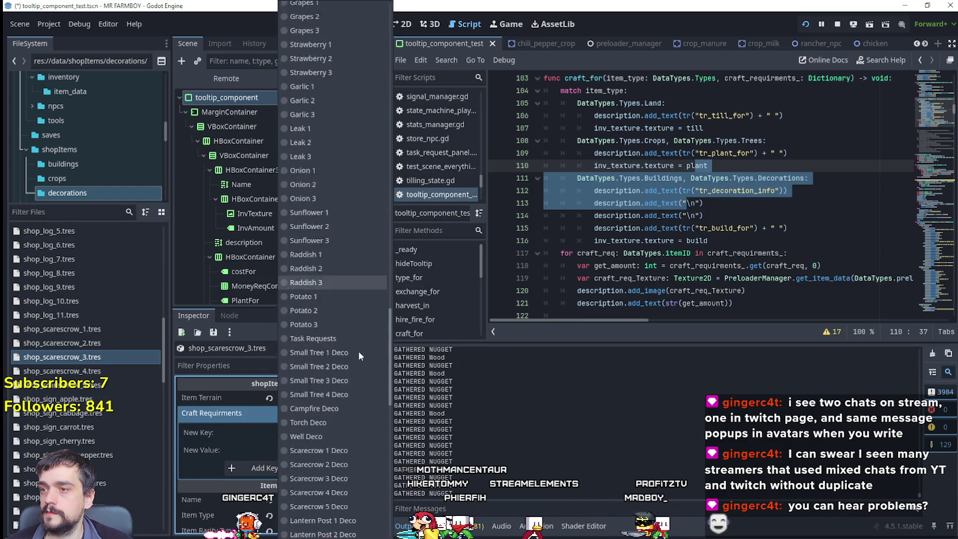
{"action": "left_click", "coordinate": [338, 208]}
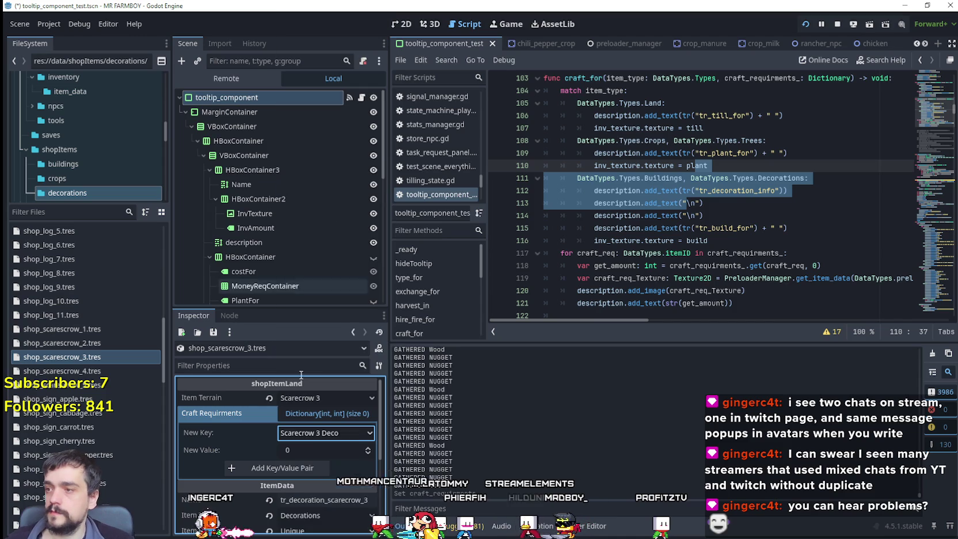
{"action": "left_click", "coordinate": [306, 452]}
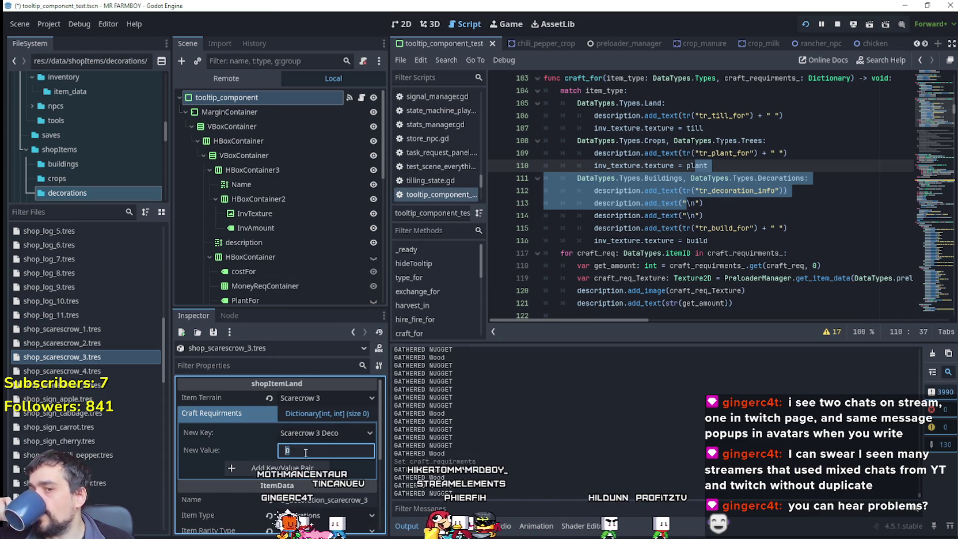
{"action": "type", "text": "1"}
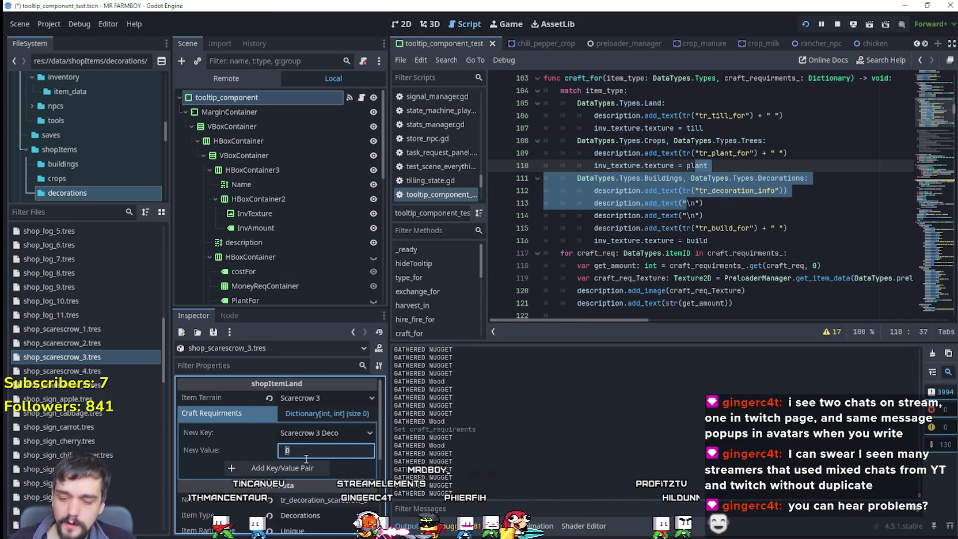
{"action": "left_click", "coordinate": [296, 472]}
{"action": "left_click", "coordinate": [62, 370]}
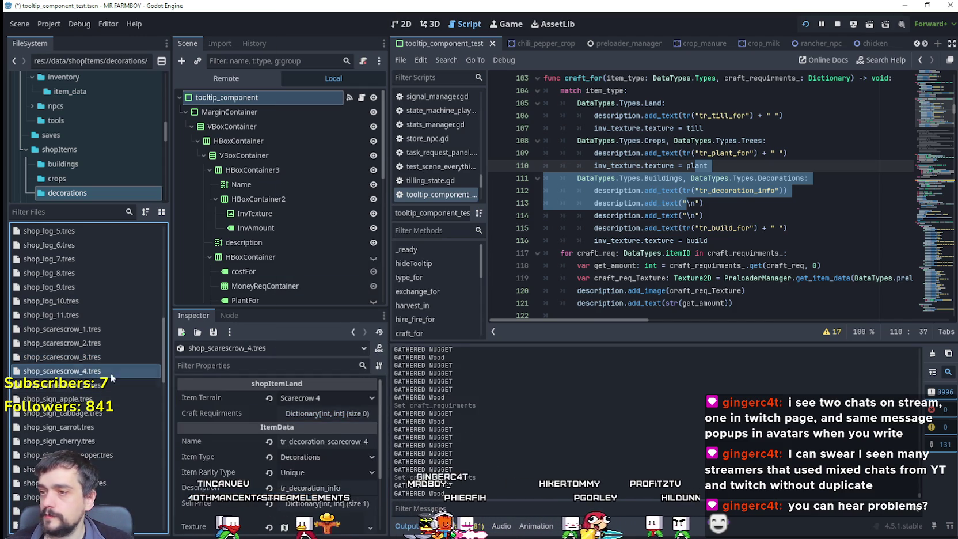
Give shop_scarescrow_4.tres a Craft Requirements entry of Scarecrow 4 Deco, amount 1
{"action": "left_click", "coordinate": [344, 415]}
{"action": "left_click", "coordinate": [315, 435]}
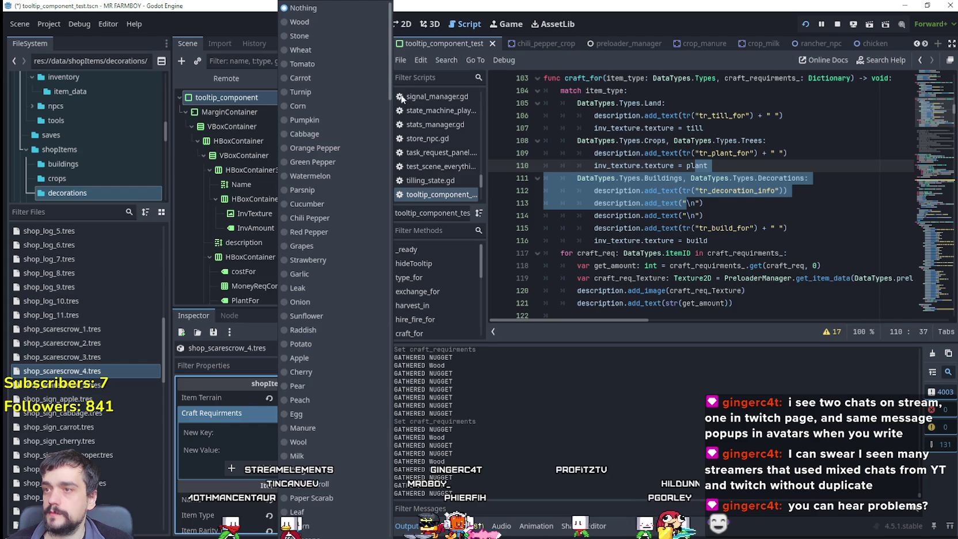
{"action": "mouse_move", "coordinate": [392, 81]}
{"action": "left_mouse_down"}
{"action": "mouse_move", "coordinate": [376, 246]}
{"action": "mouse_move", "coordinate": [391, 273]}
{"action": "mouse_move", "coordinate": [400, 340]}
{"action": "mouse_move", "coordinate": [408, 275]}
{"action": "mouse_move", "coordinate": [394, 295]}
{"action": "mouse_move", "coordinate": [388, 411]}
{"action": "left_mouse_up"}
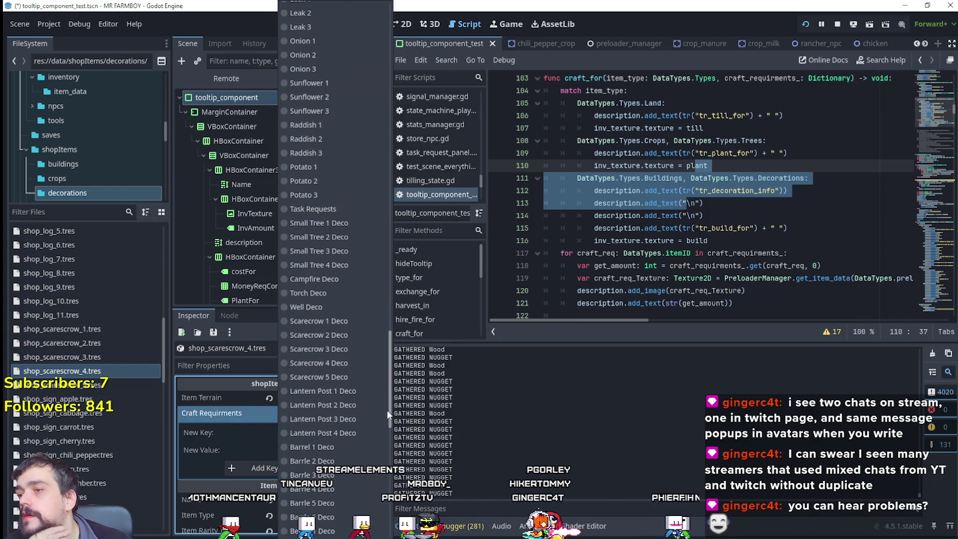
{"action": "left_click", "coordinate": [358, 362]}
{"action": "left_click", "coordinate": [325, 451]}
{"action": "left_click", "coordinate": [294, 467]}
Give shop_scarescrow_5.tres a Craft Requirements entry of Scarecrow 5 Deco, amount 1
{"action": "left_click", "coordinate": [138, 385]}
{"action": "left_click", "coordinate": [325, 414]}
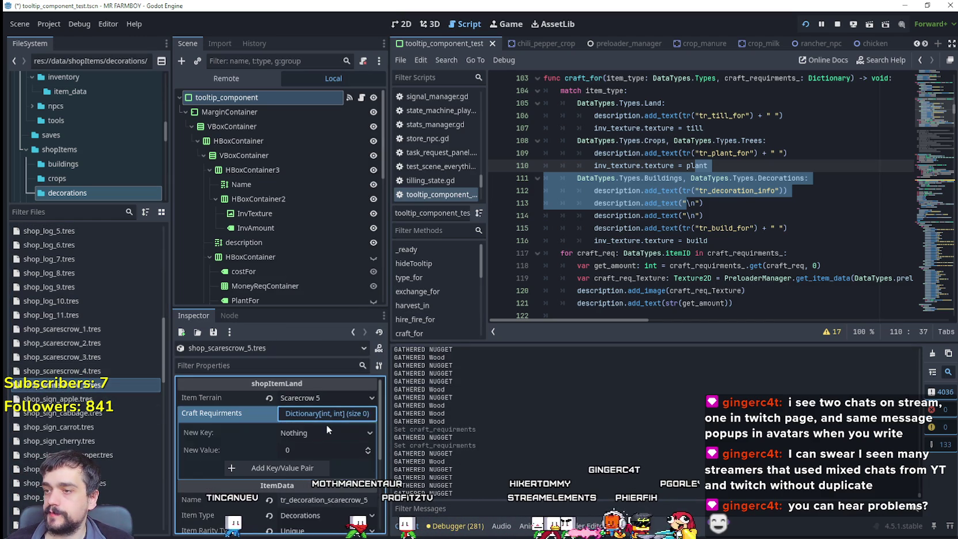
{"action": "left_click", "coordinate": [324, 425]}
{"action": "scroll", "coordinate": [377, 161], "scroll_direction": "down", "scroll_amount": 20}
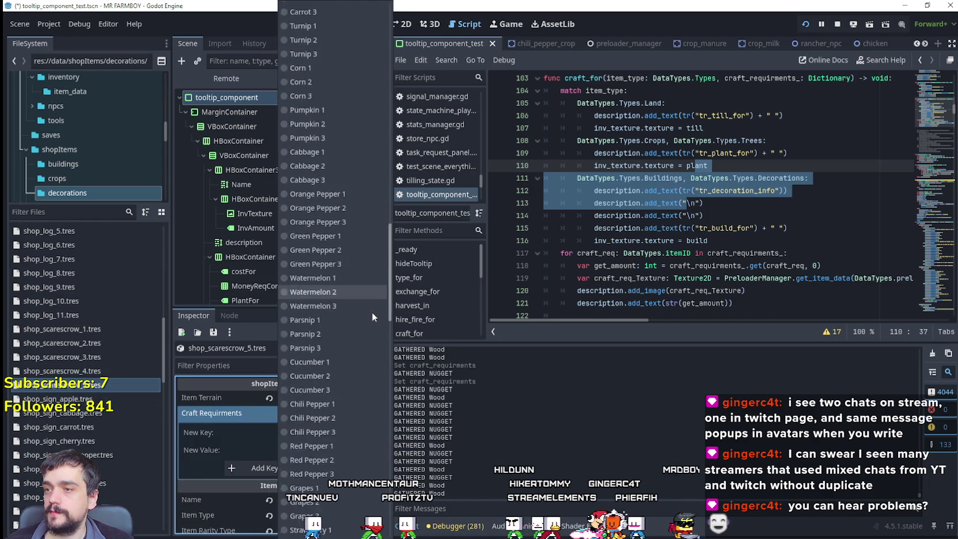
{"action": "scroll", "coordinate": [379, 338], "scroll_direction": "down", "scroll_amount": 10}
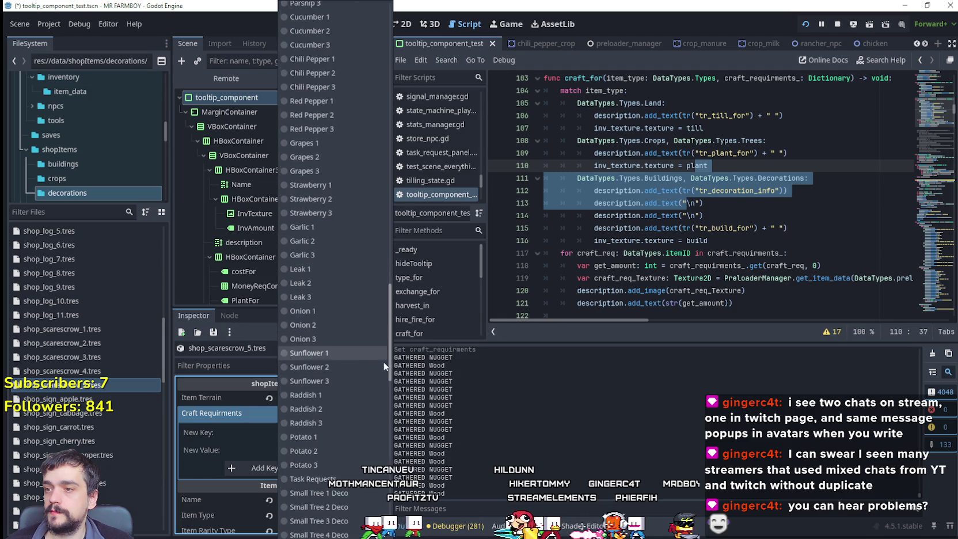
{"action": "scroll", "coordinate": [389, 408], "scroll_direction": "down", "scroll_amount": 1}
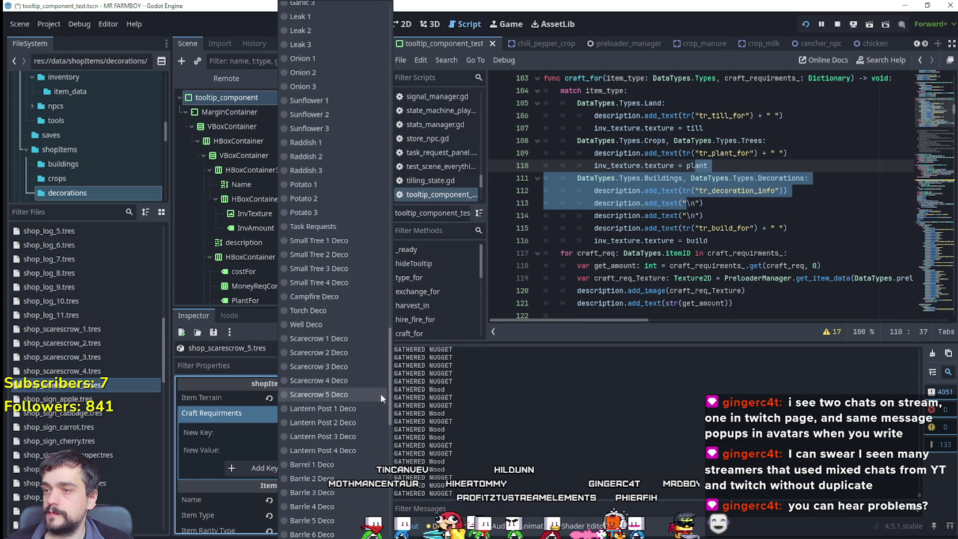
{"action": "left_click", "coordinate": [360, 394]}
{"action": "left_click", "coordinate": [321, 453]}
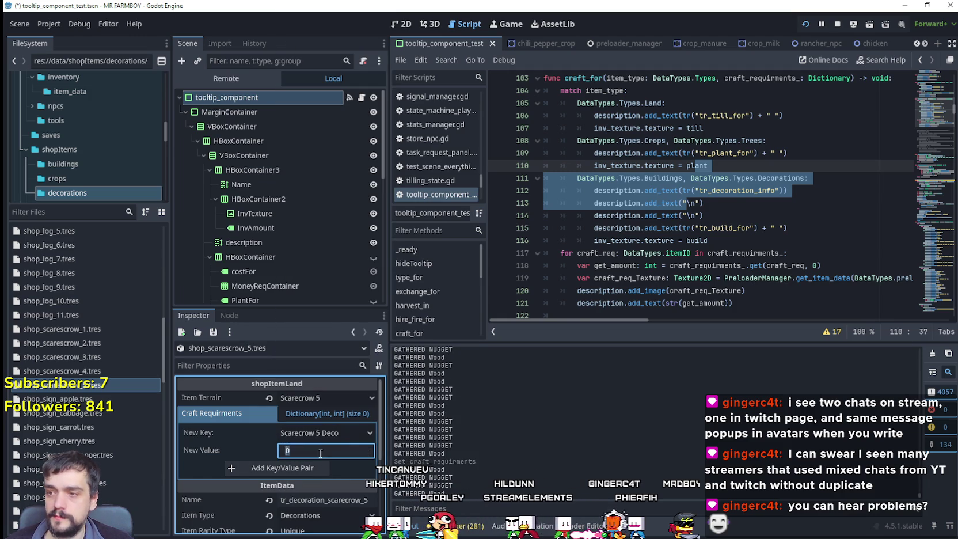
{"action": "left_click", "coordinate": [307, 467]}
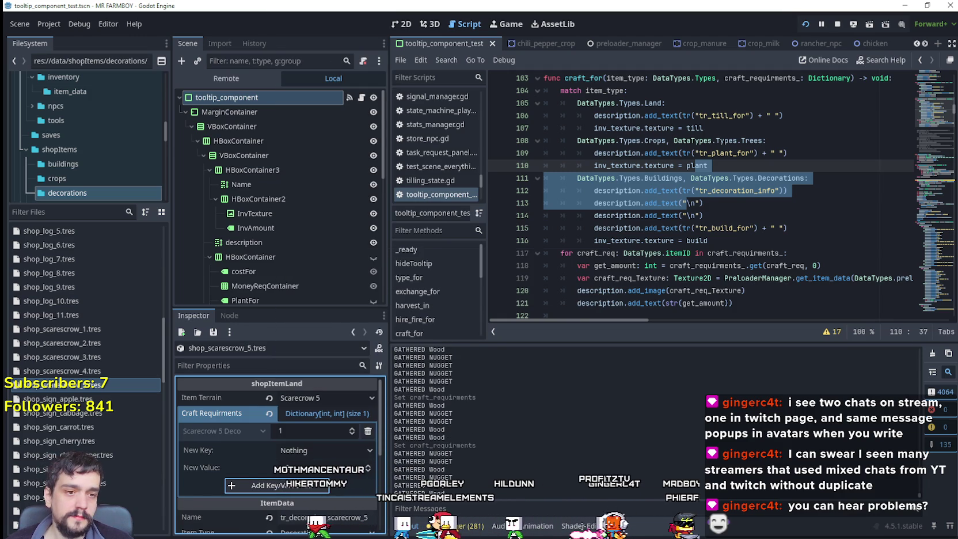